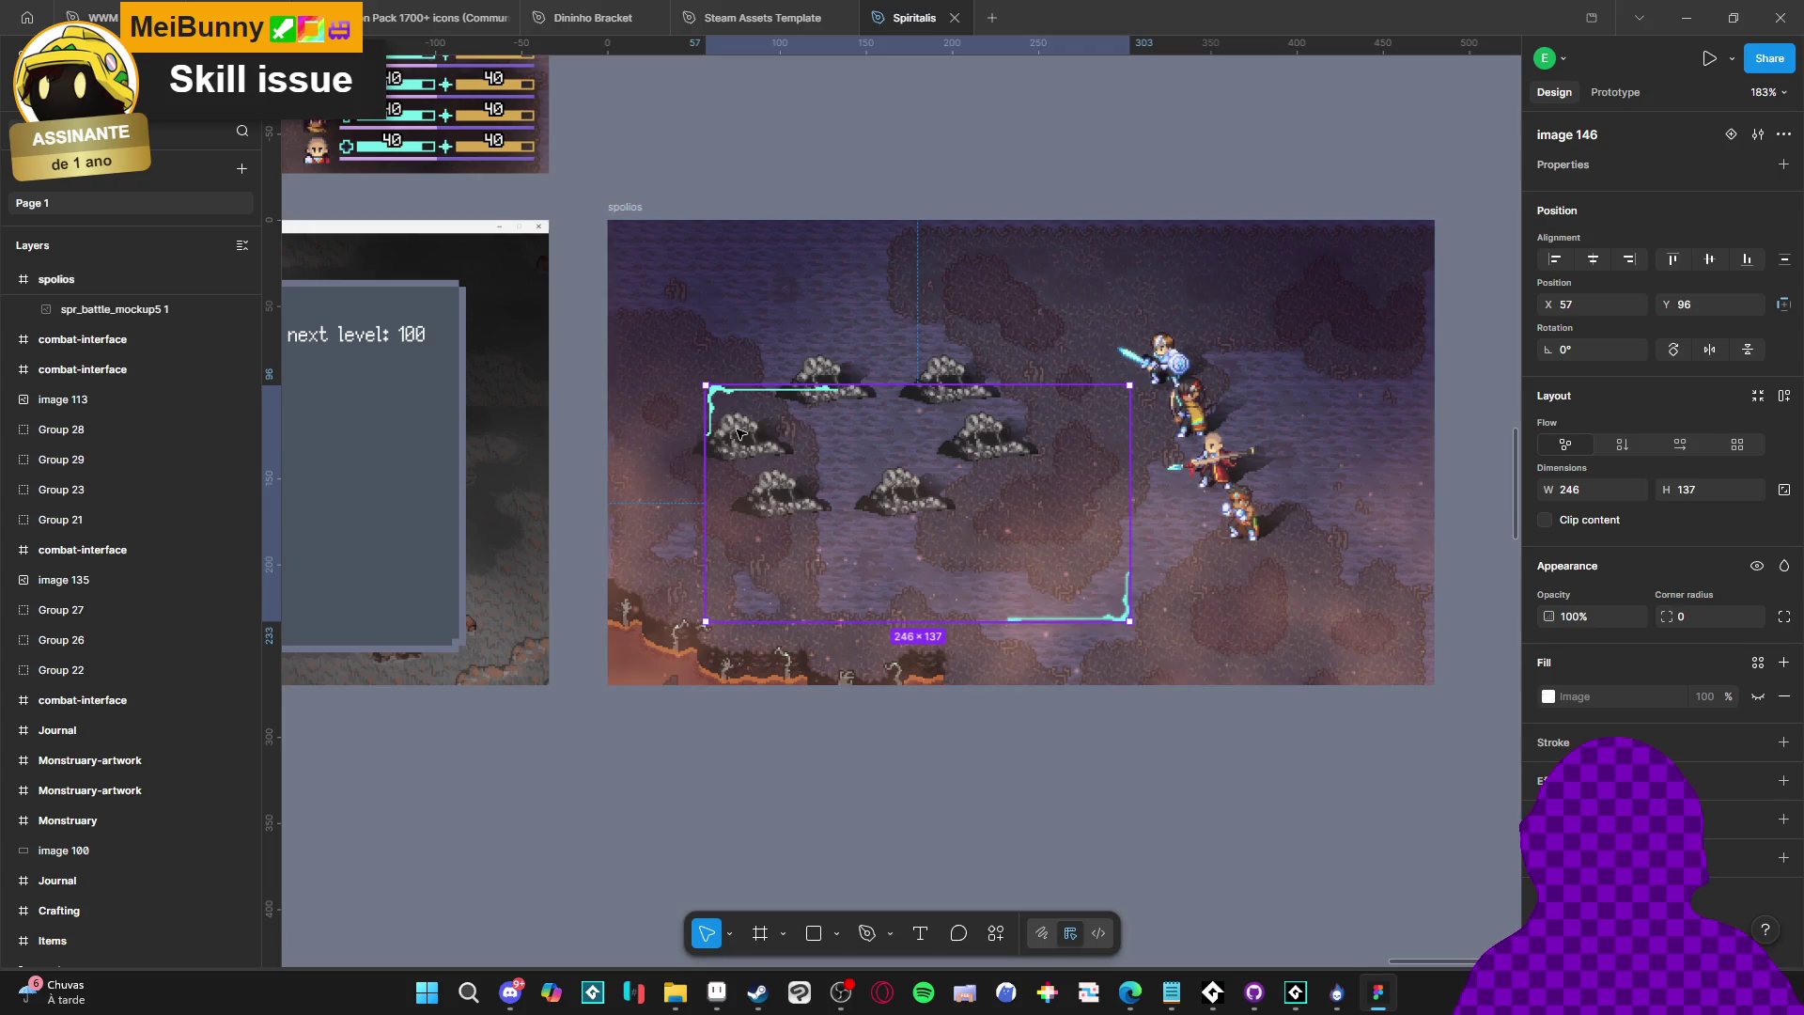
# Wrap image 146 in an auto-layout frame with centred alignment
pyautogui.scroll(3, 152, 384)
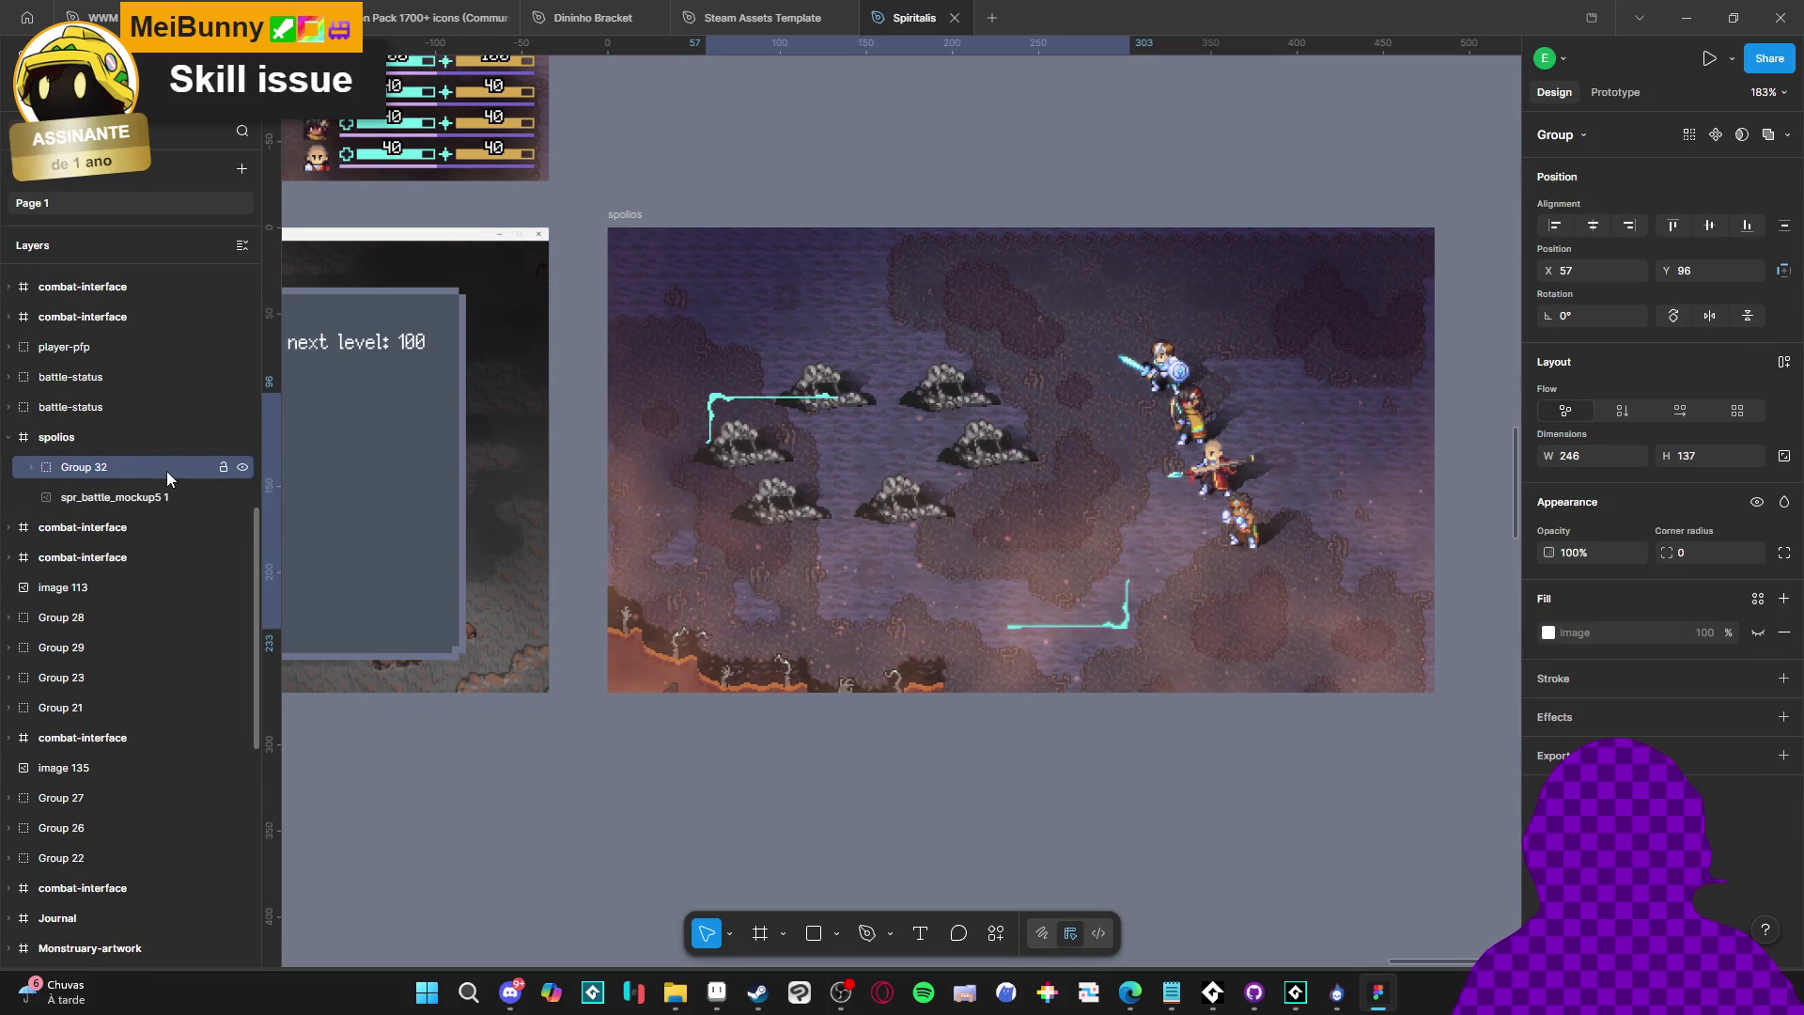
pyautogui.hotkey('shift', 'a')
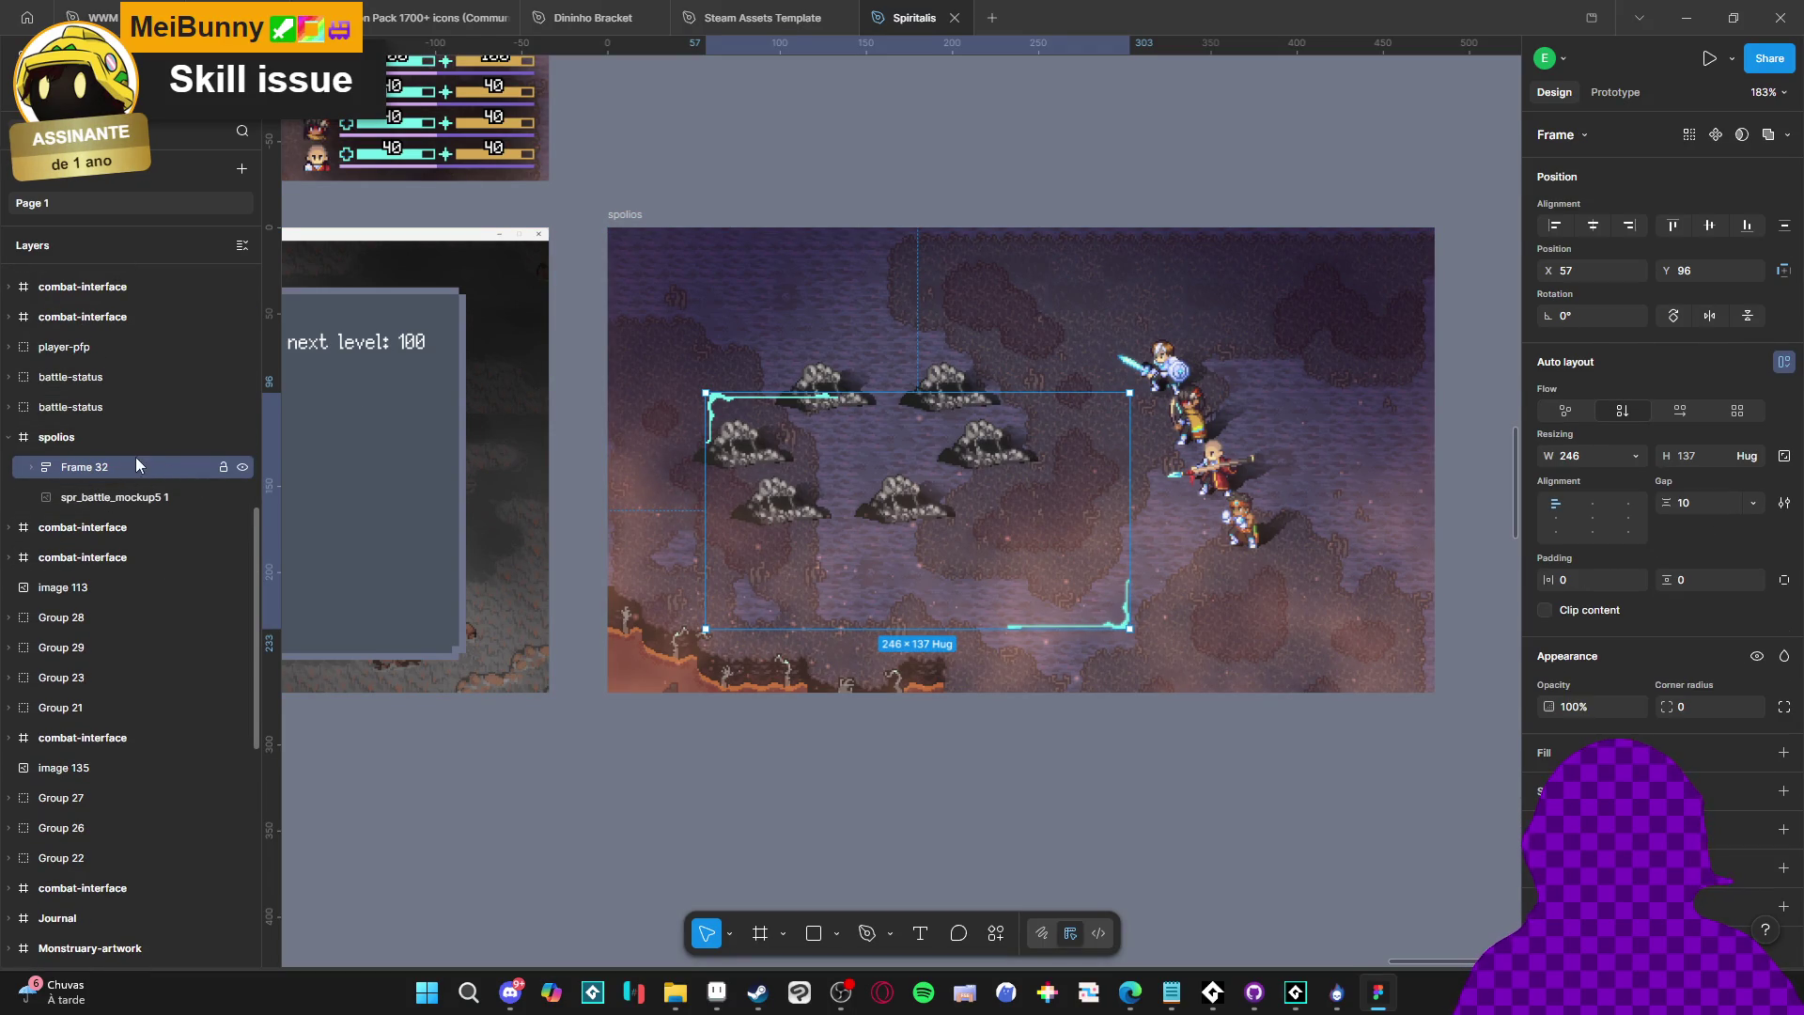
pyautogui.click(1592, 517)
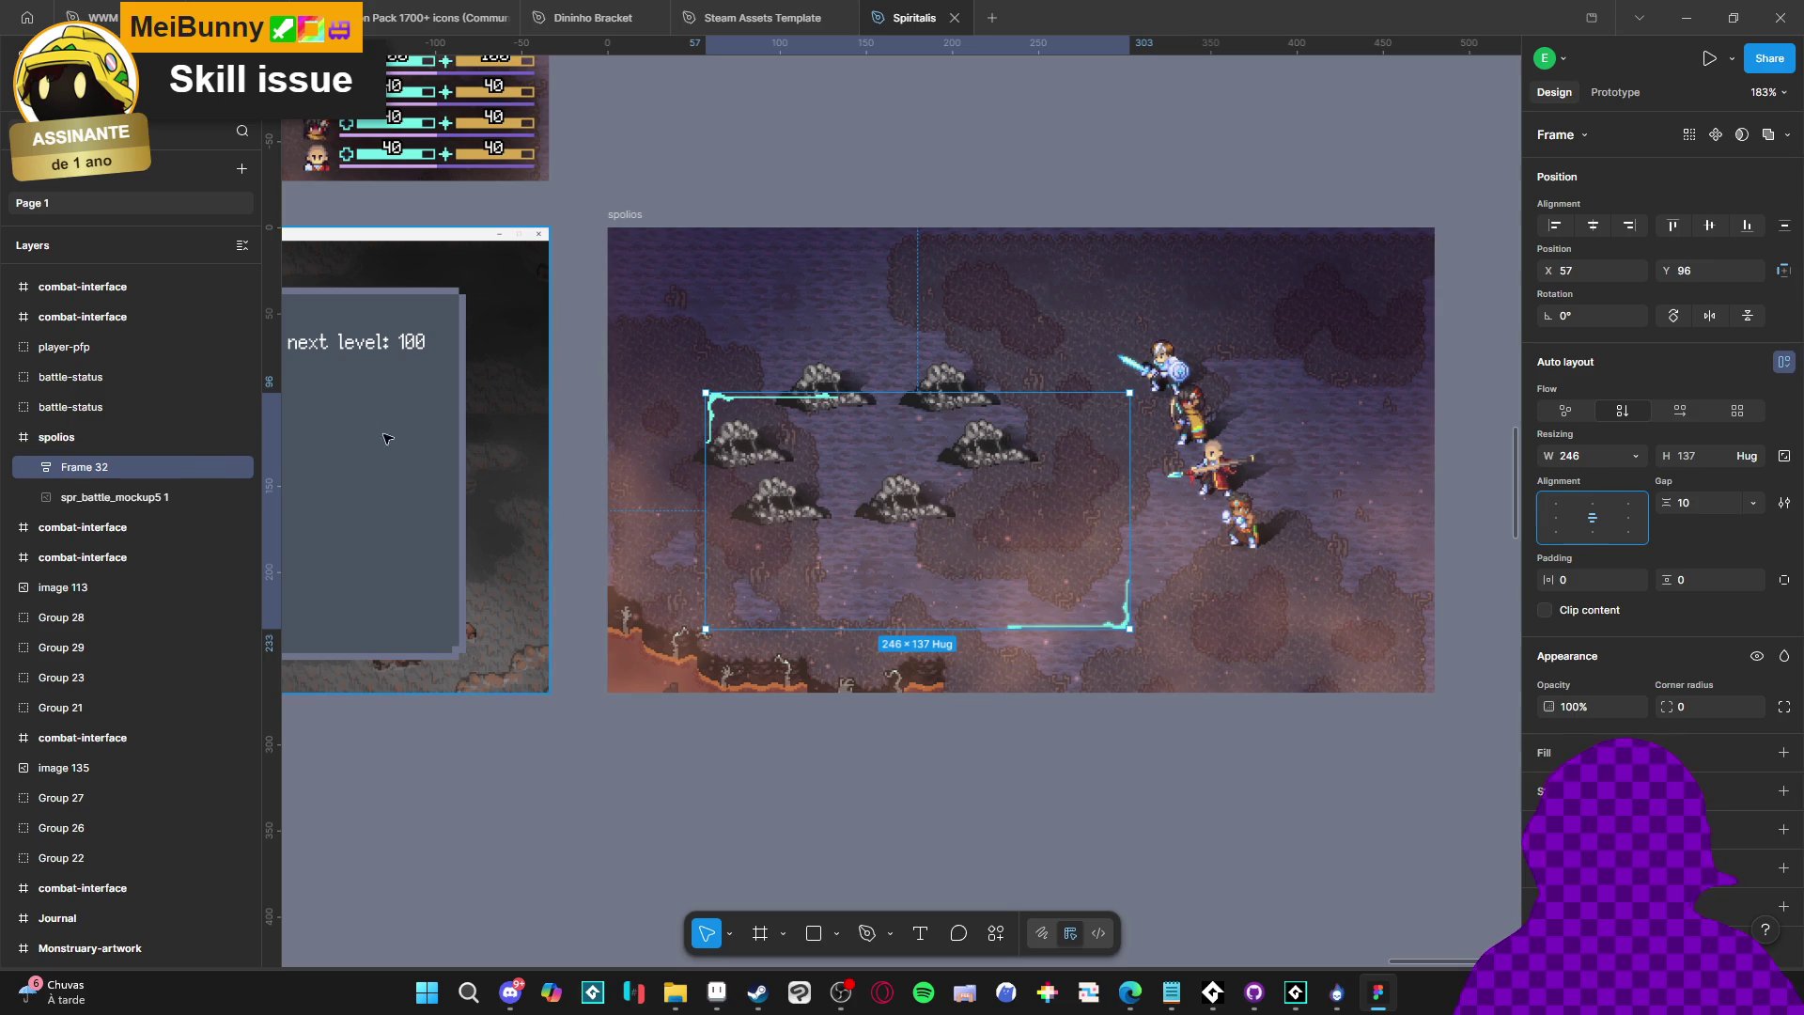
# Set image 146 to Fill container for both width and height
pyautogui.click(32, 467)
pyautogui.click(127, 498)
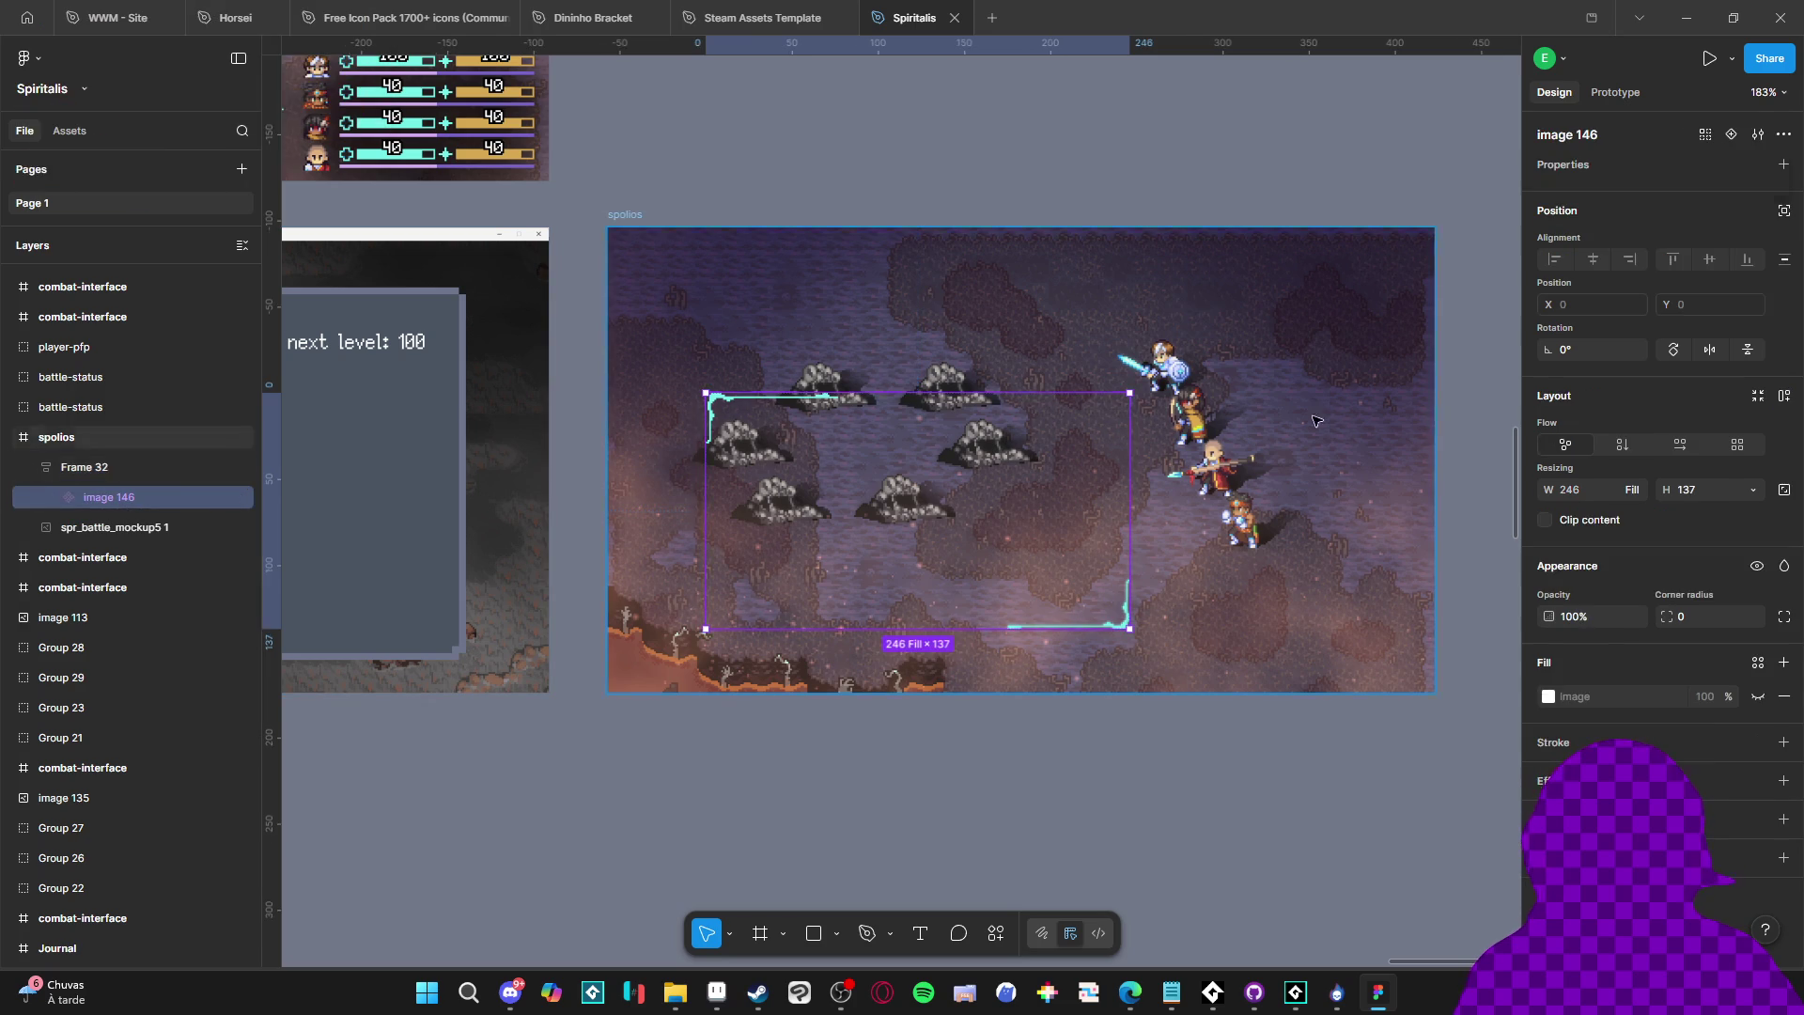
pyautogui.click(1633, 488)
pyautogui.click(1768, 493)
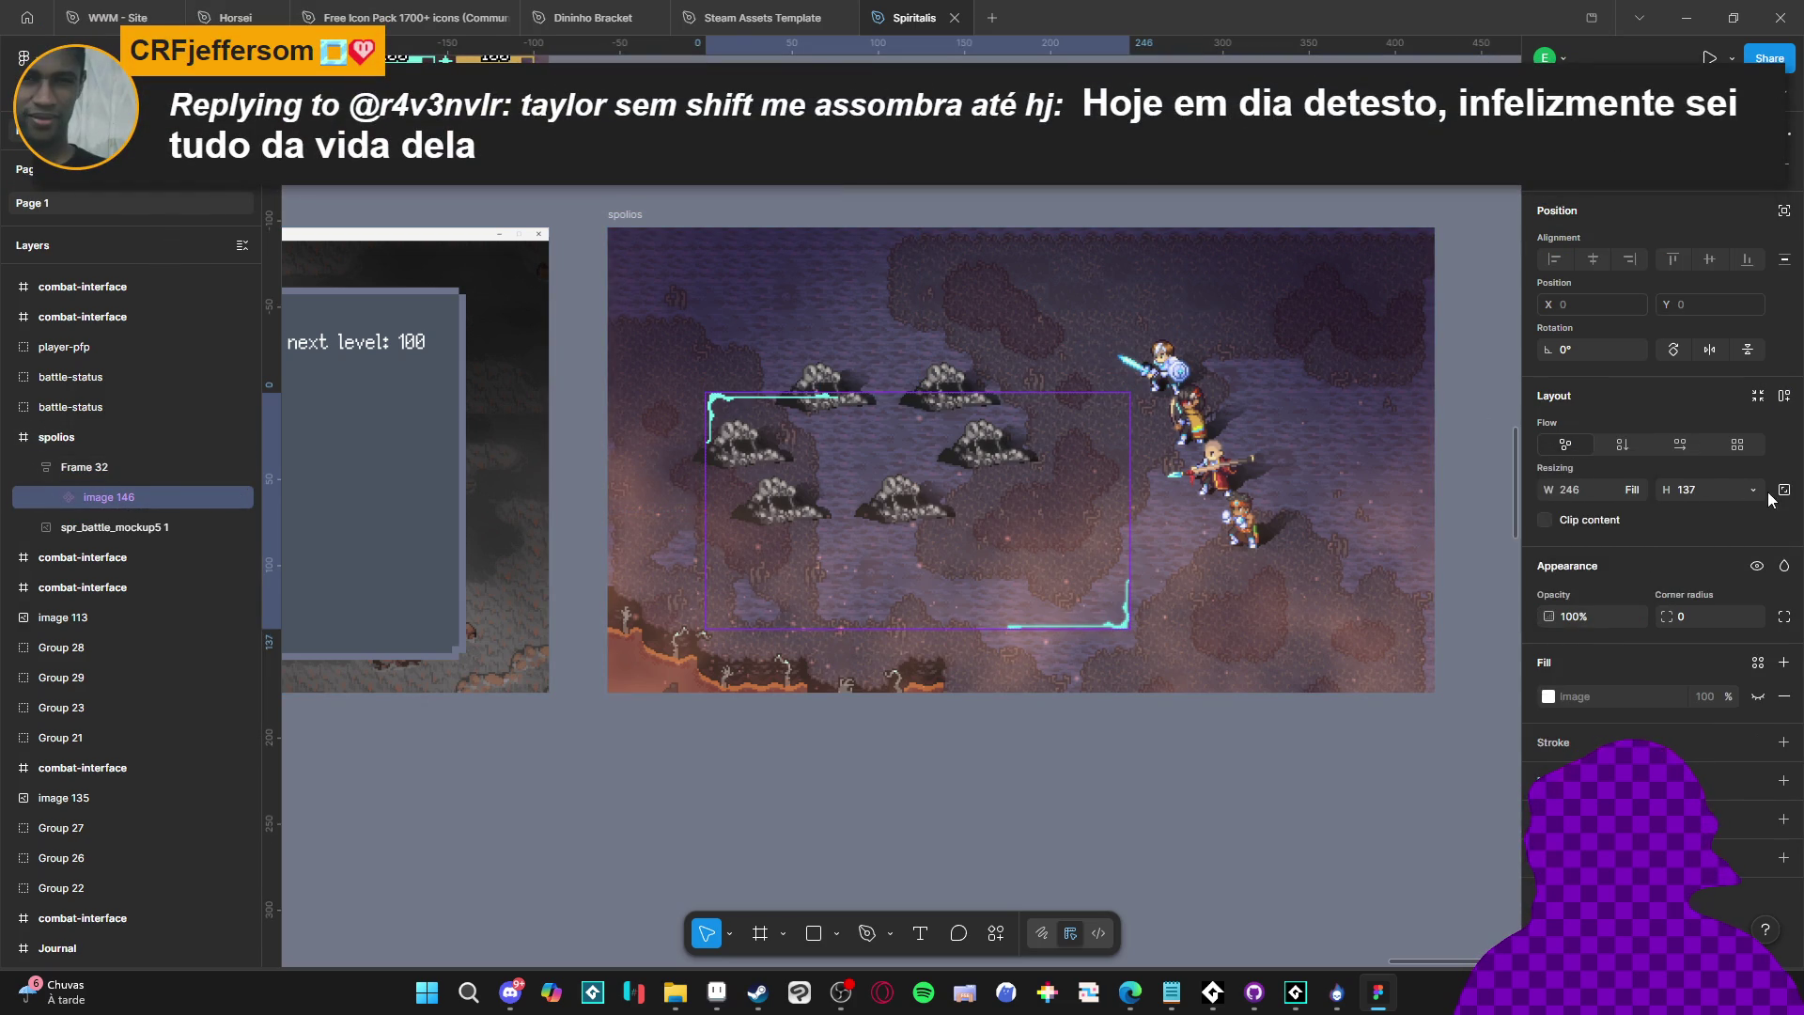
pyautogui.click(1753, 490)
pyautogui.click(1728, 507)
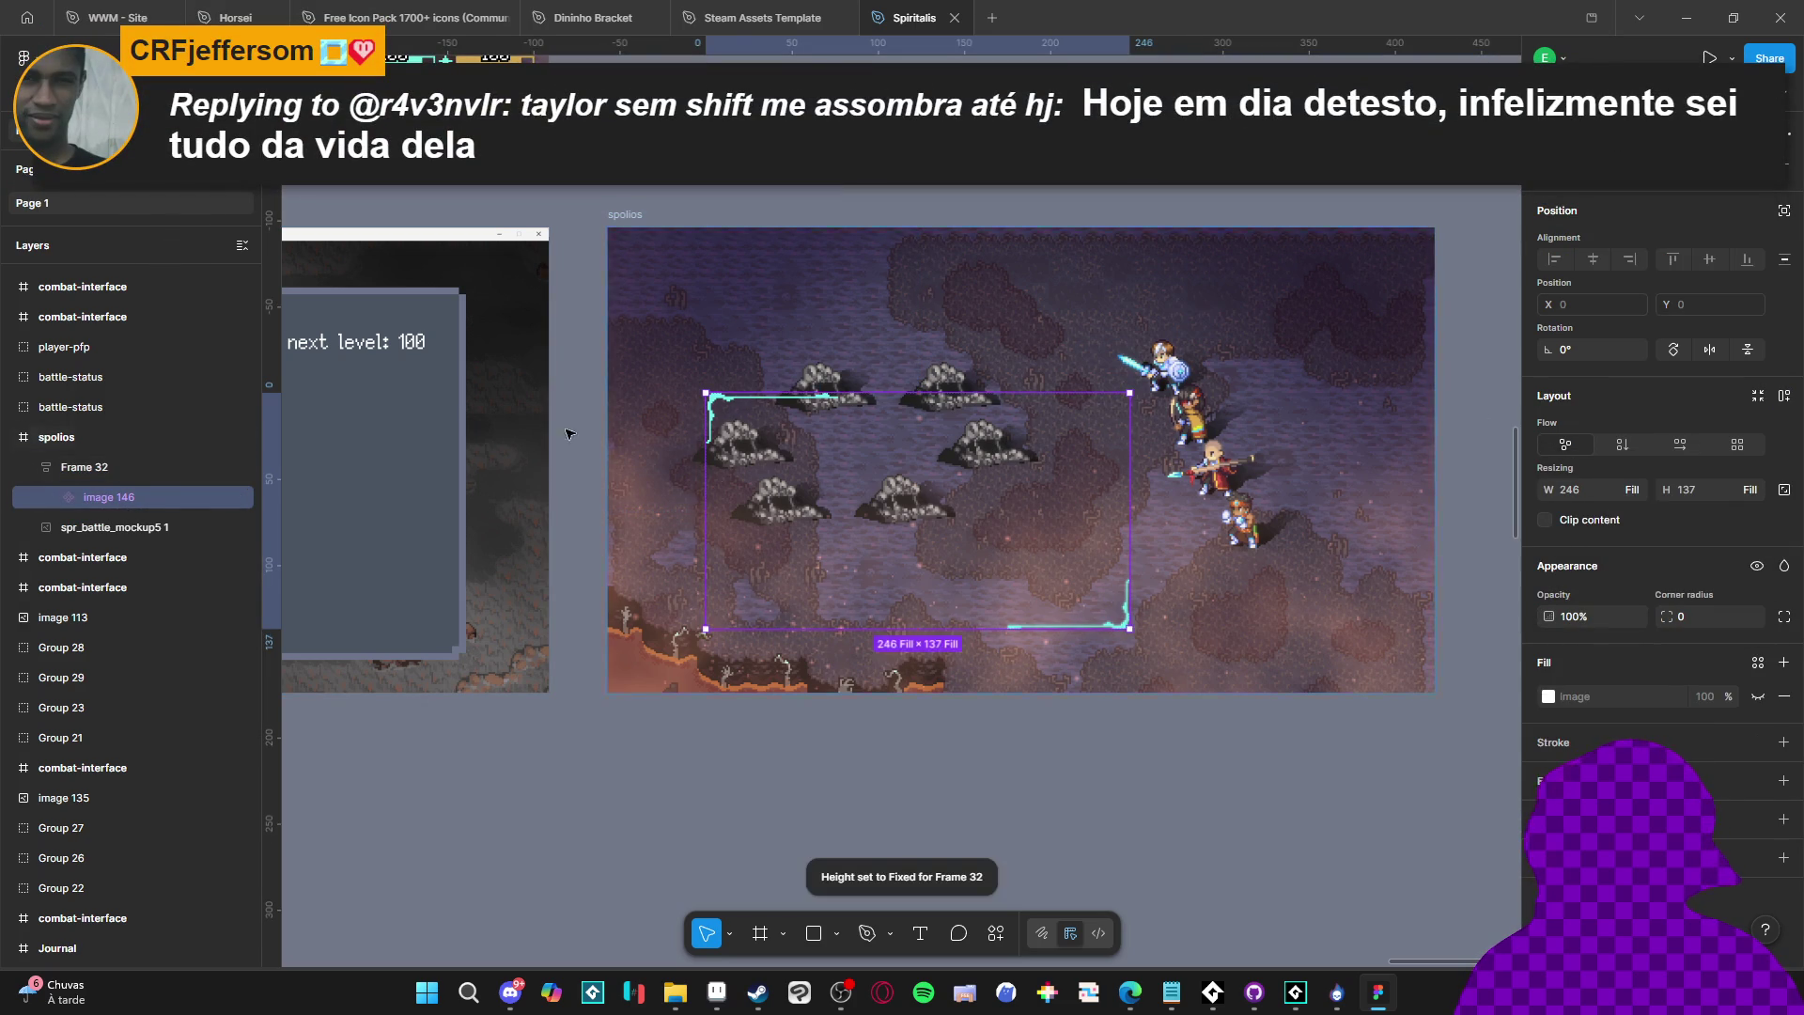
# Rename the frame to slot-contaier and widen it to the right
pyautogui.doubleClick(122, 468)
pyautogui.write('slot')
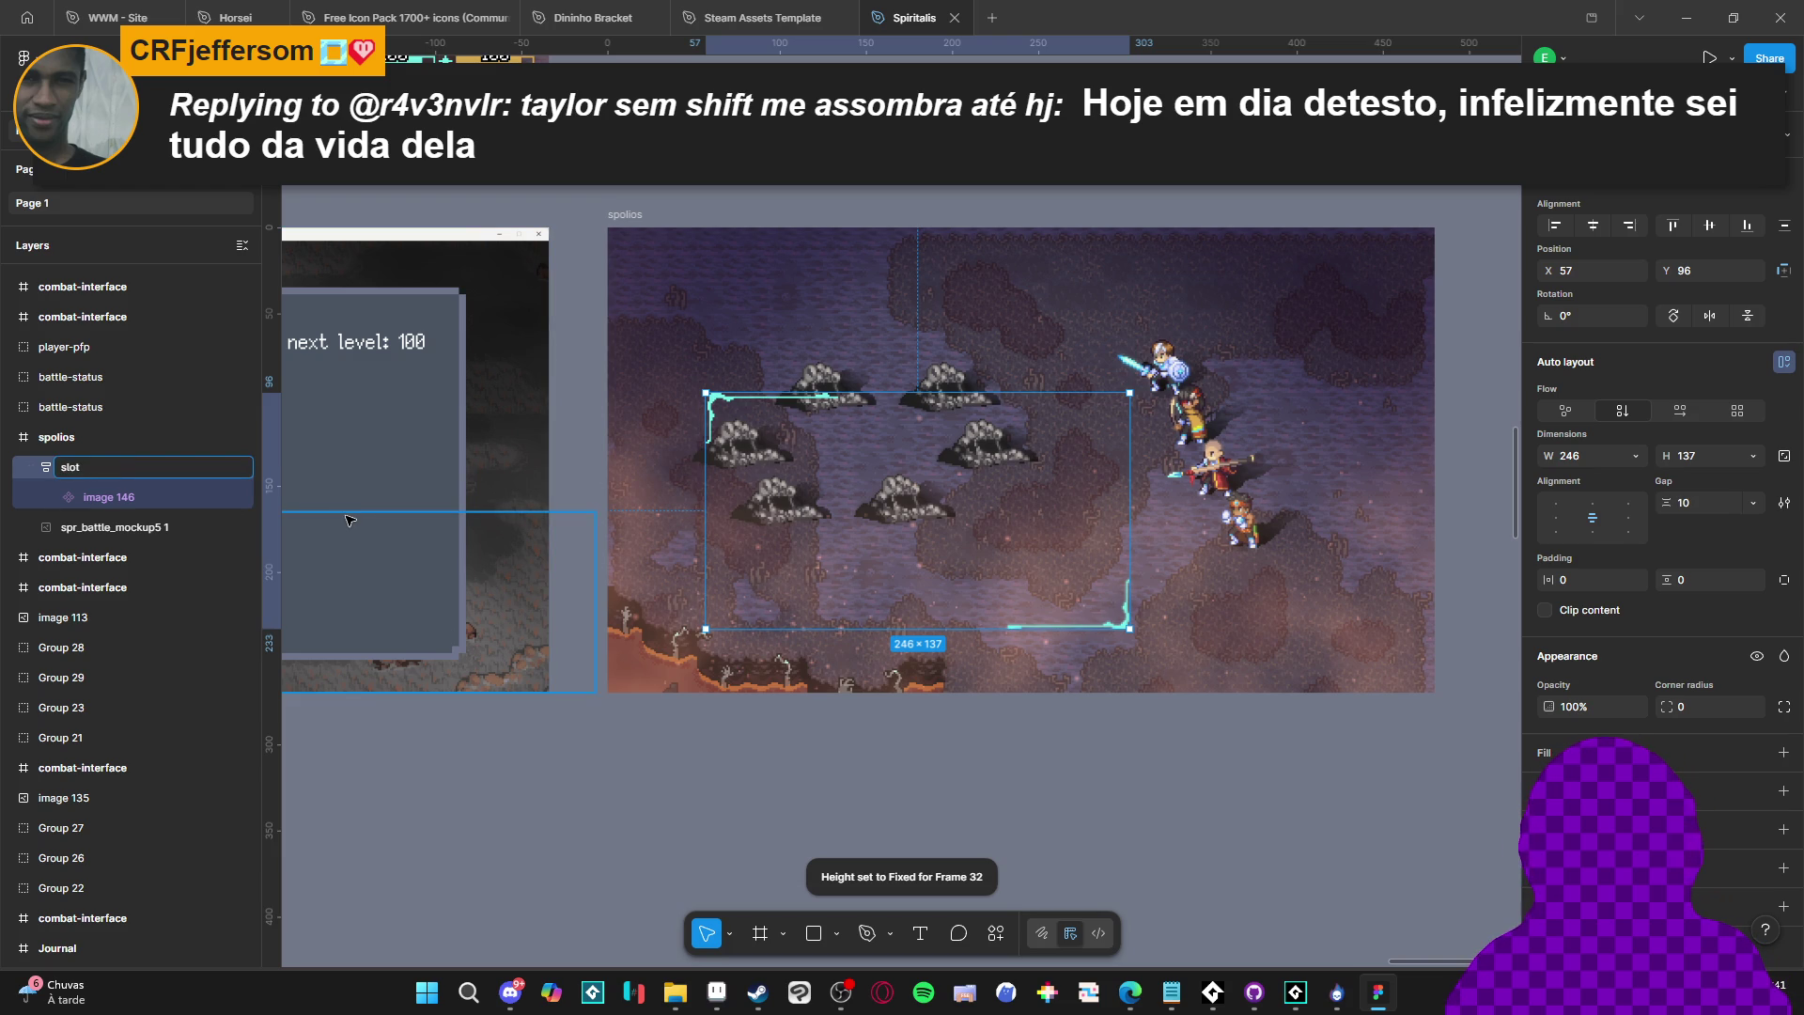
pyautogui.write('-s')
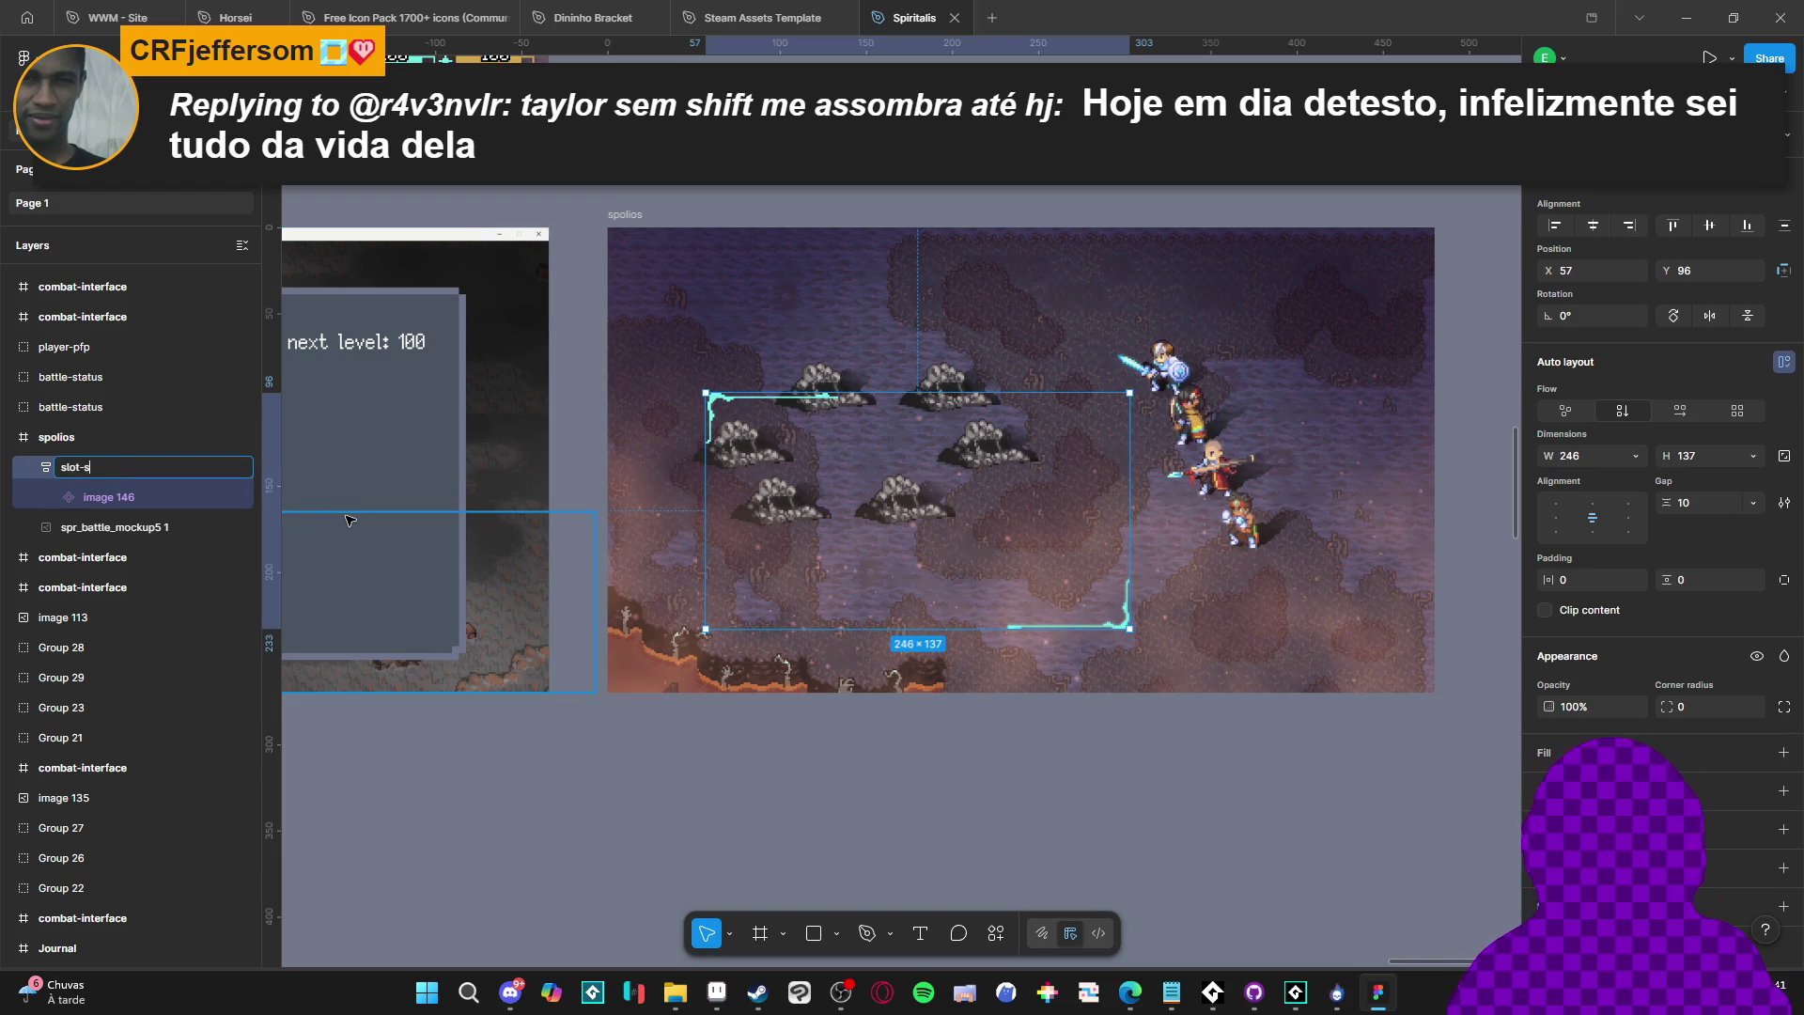
pyautogui.write('contaier')
pyautogui.press('Return')
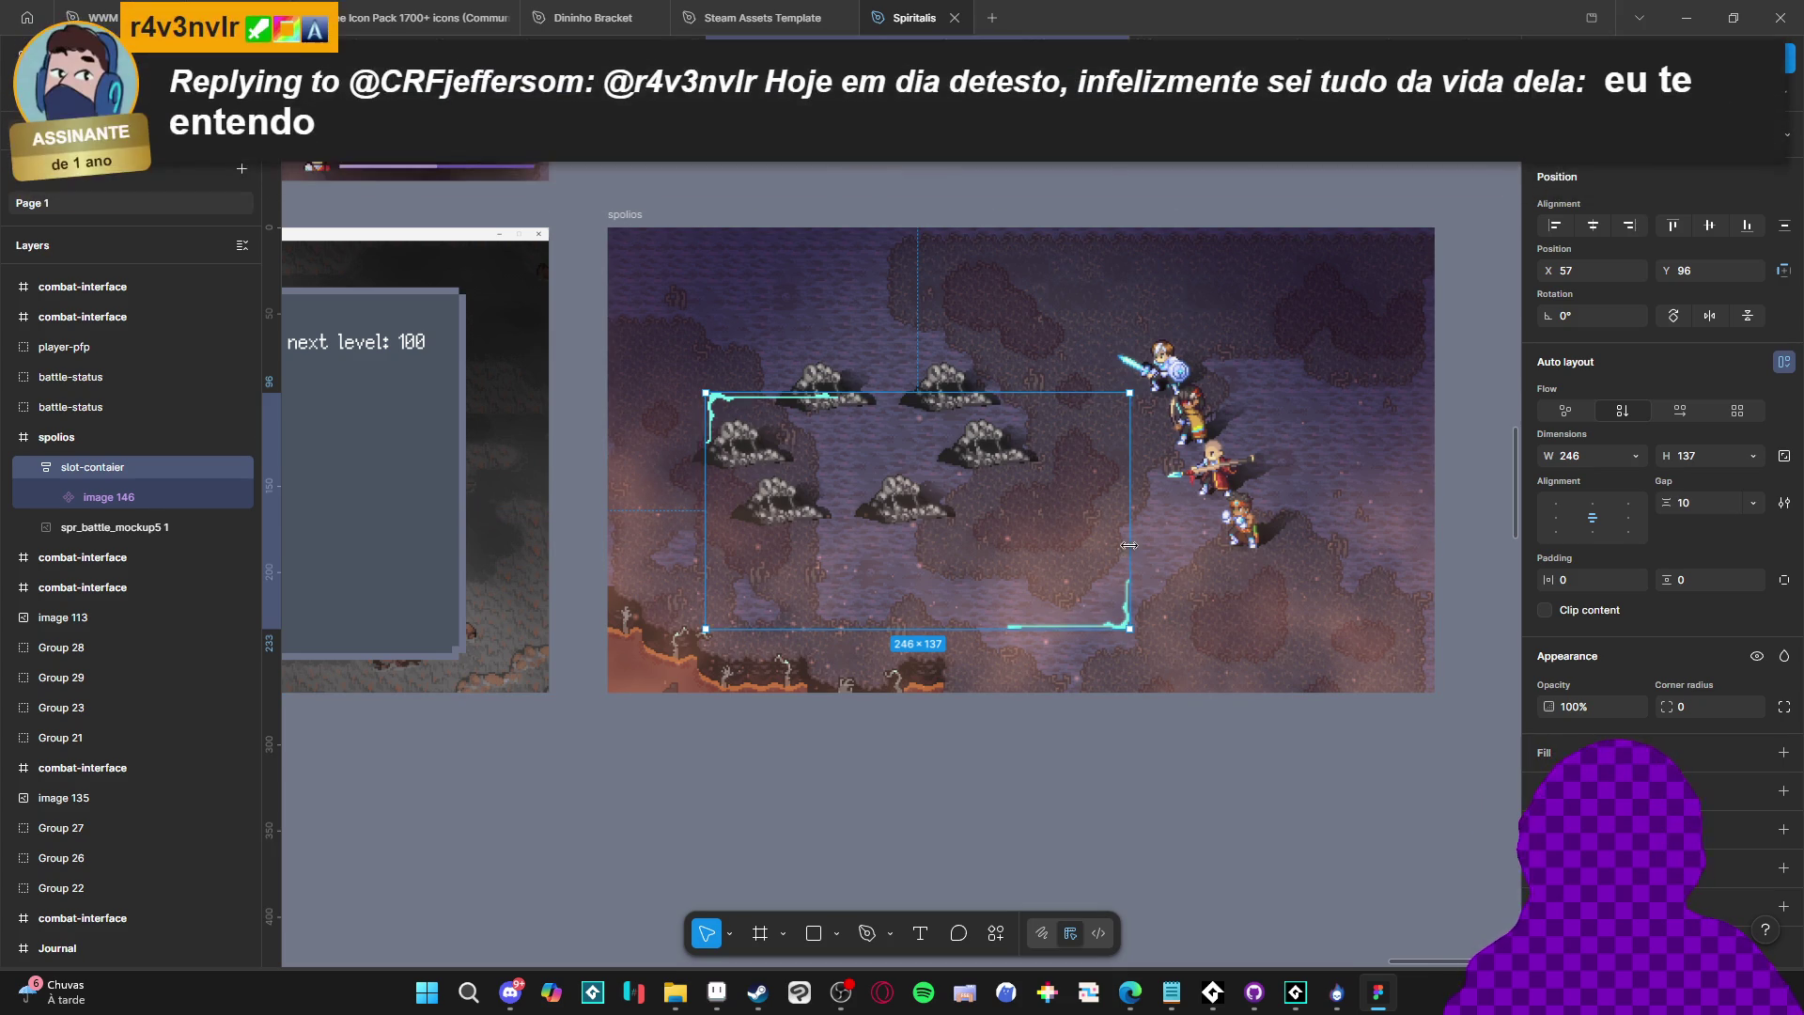
pyautogui.moveTo(1135, 543)
pyautogui.mouseDown()
pyautogui.moveTo(1419, 551)
pyautogui.moveTo(1398, 552)
pyautogui.mouseUp()
# Drag slot-contaier's edges until it measures 441 × 156
pyautogui.moveTo(705, 570); pyautogui.dragTo(625, 564)
pyautogui.moveTo(993, 628); pyautogui.dragTo(1002, 660)
pyautogui.moveTo(1332, 616); pyautogui.dragTo(1327, 624)
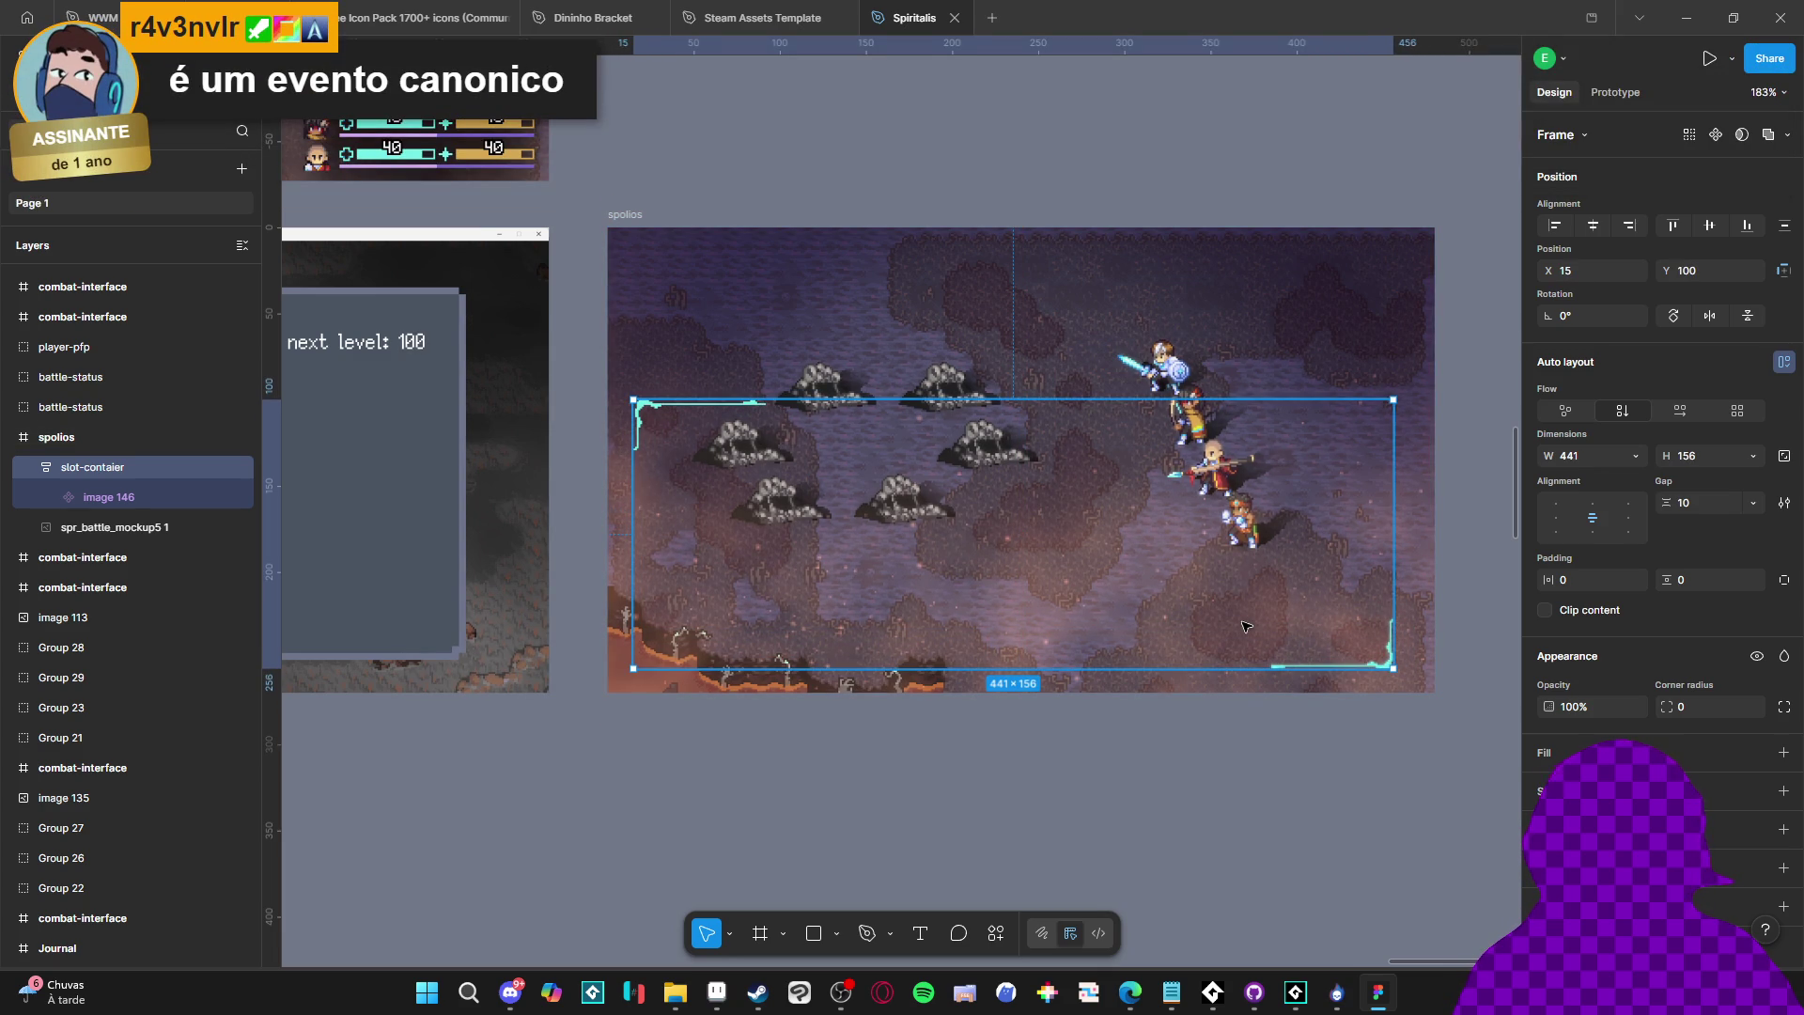
# Expand image 146 and inspect its nine Rectangle slices, then collapse the list
pyautogui.click(54, 496)
pyautogui.click(142, 615)
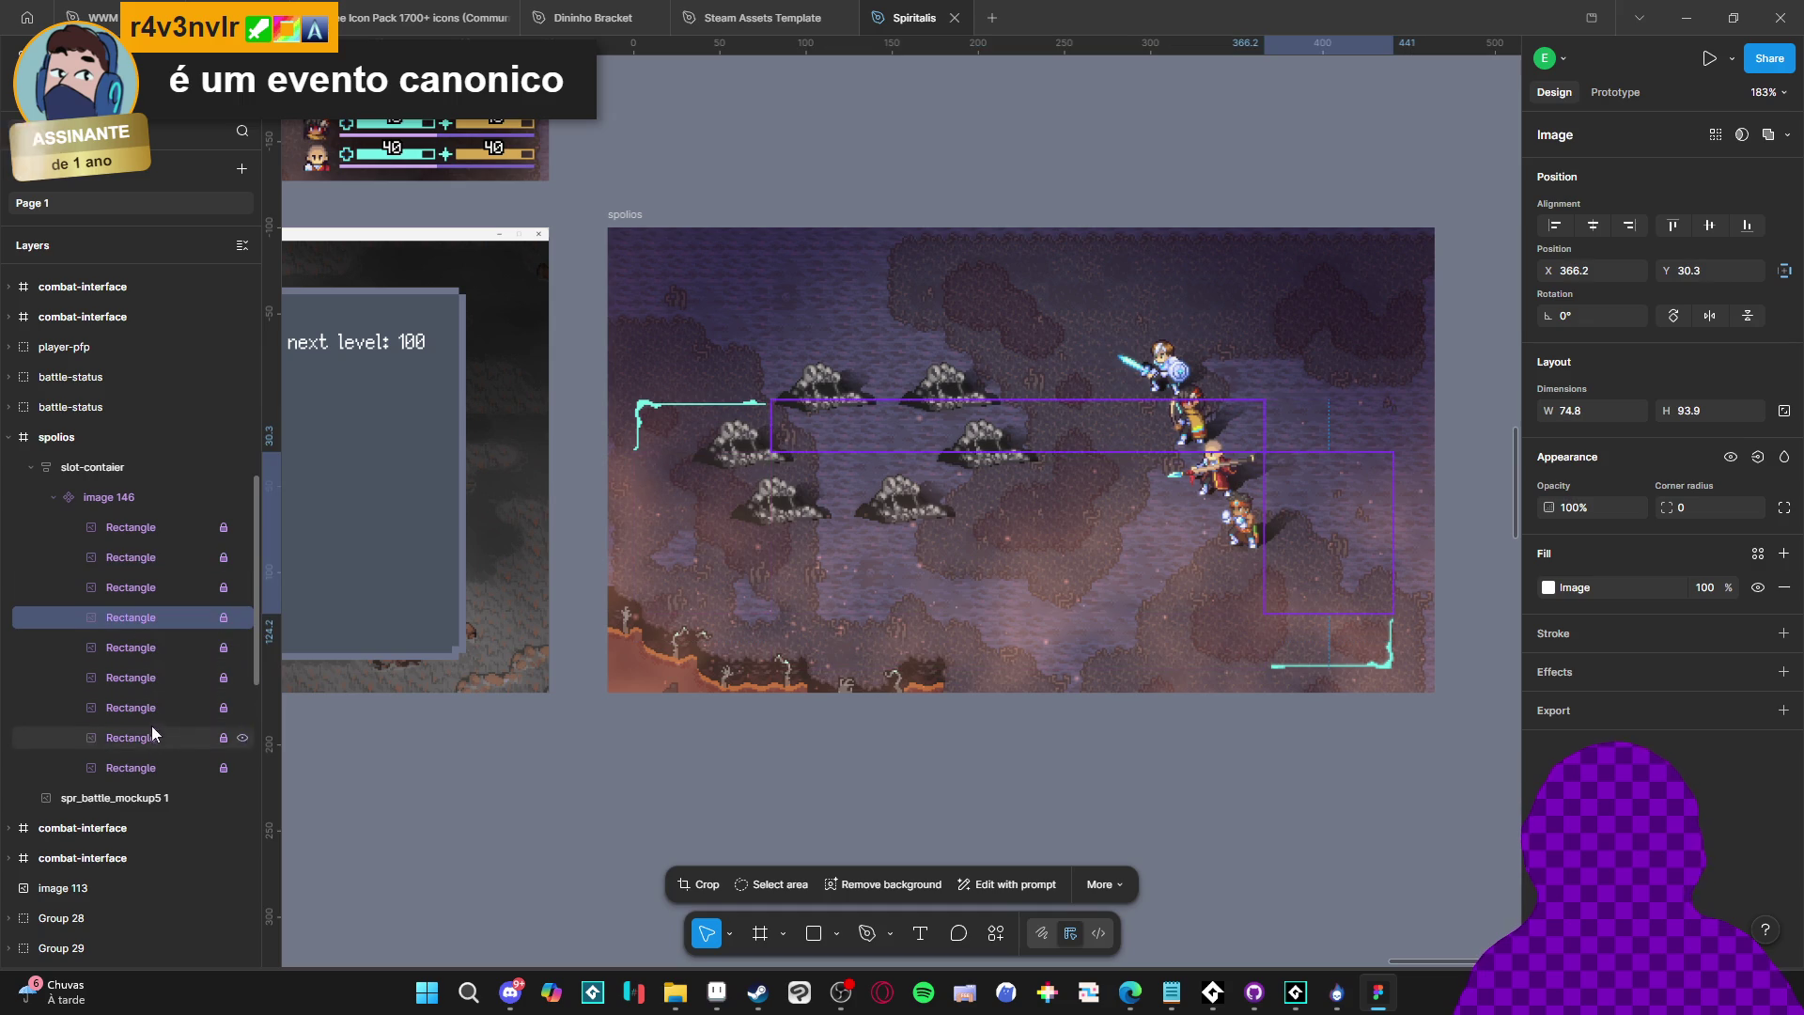
pyautogui.click(156, 762)
pyautogui.click(161, 737)
pyautogui.click(156, 710)
pyautogui.click(152, 648)
pyautogui.click(154, 560)
pyautogui.click(149, 515)
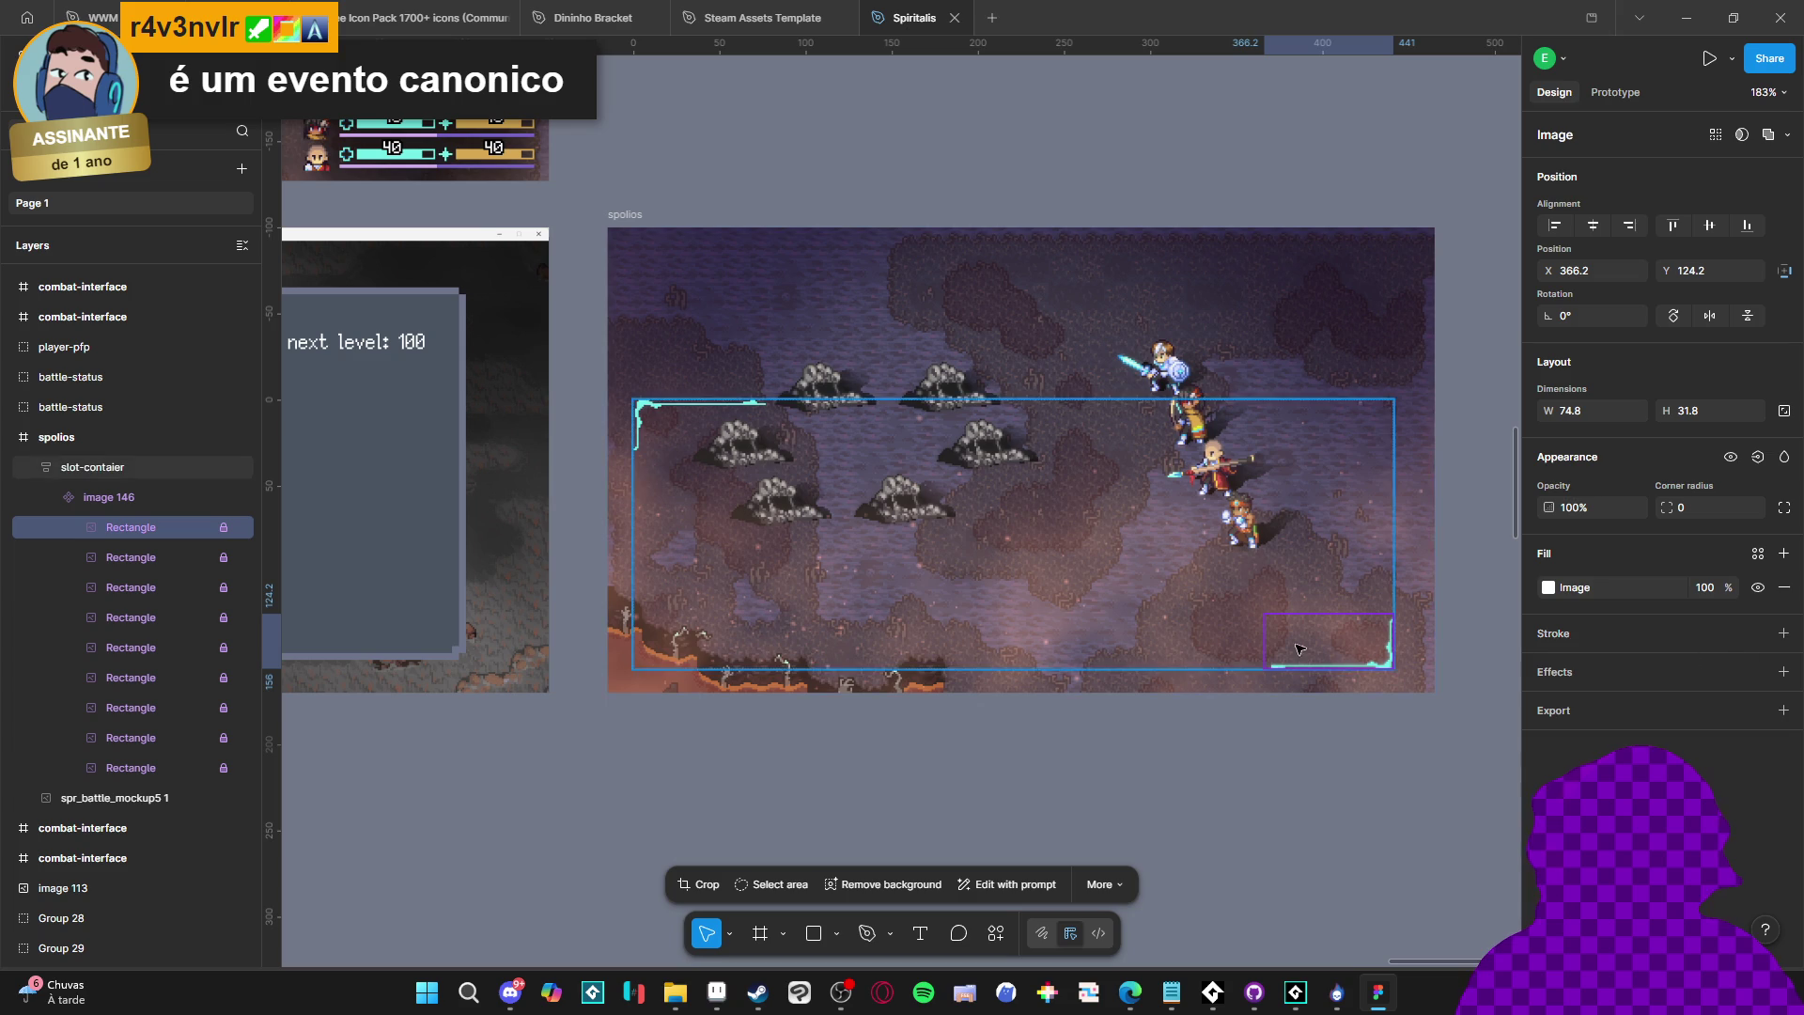
pyautogui.click(118, 478)
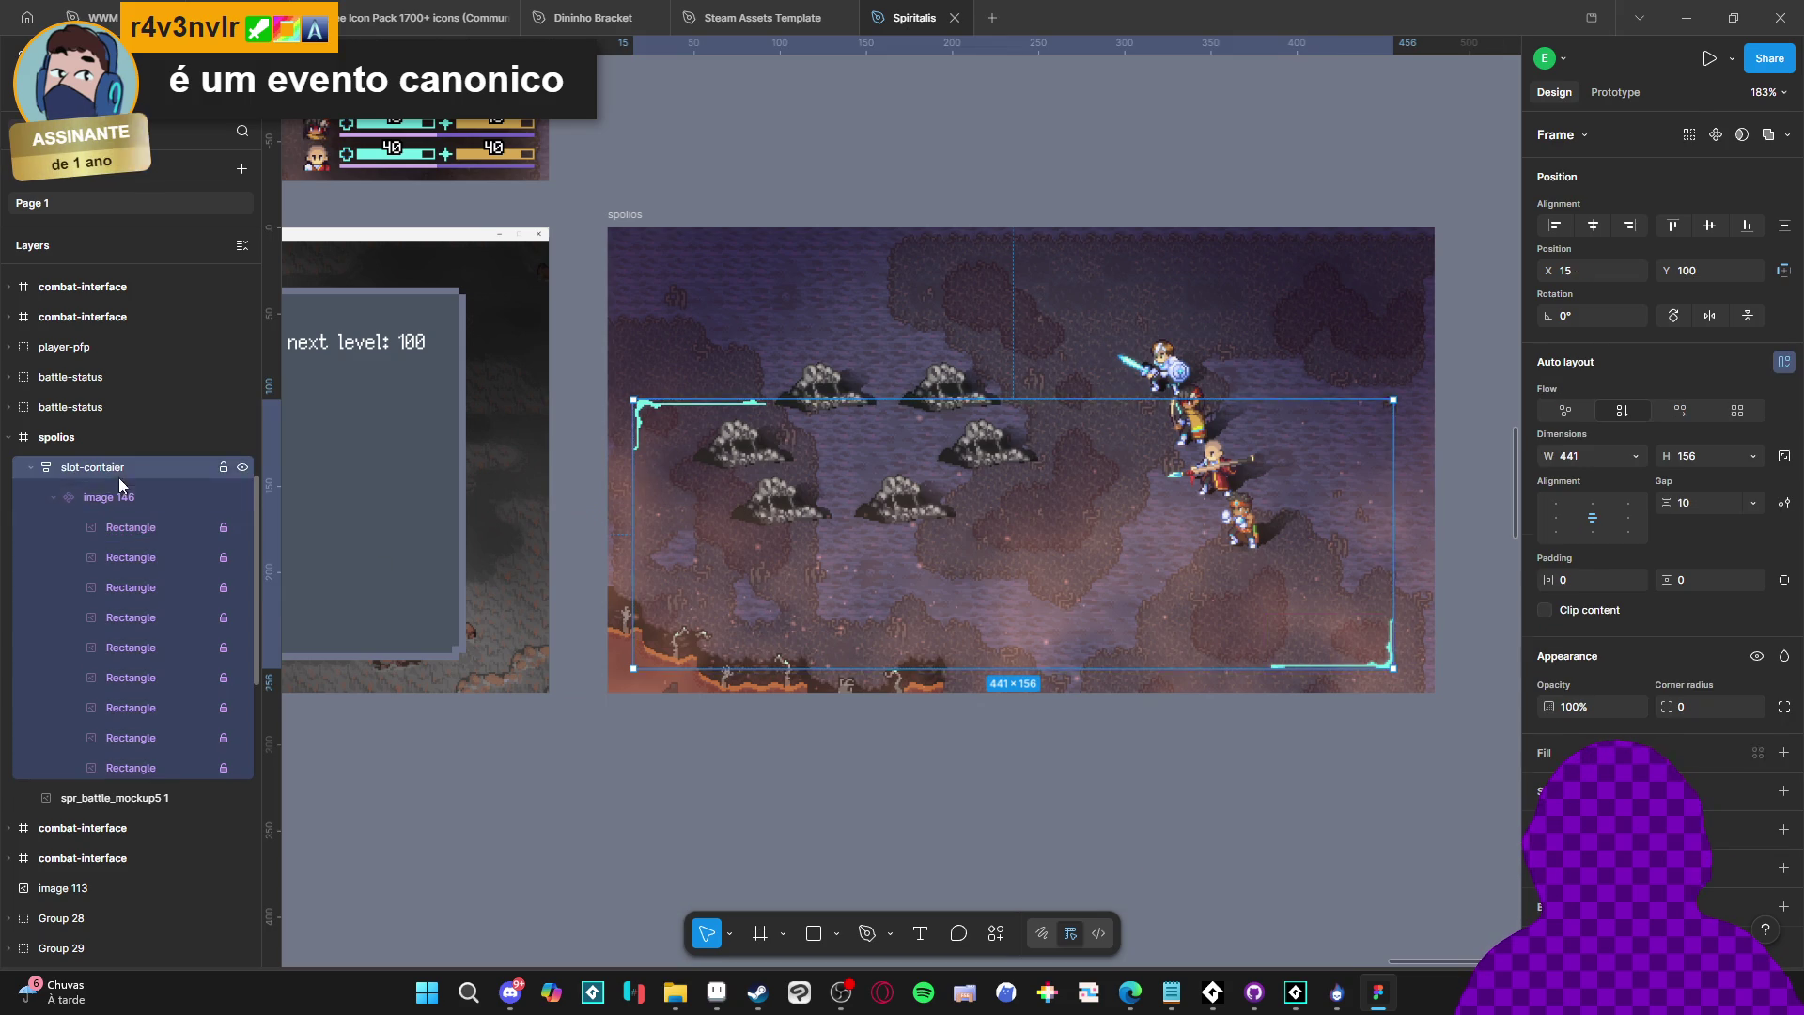
pyautogui.click(50, 498)
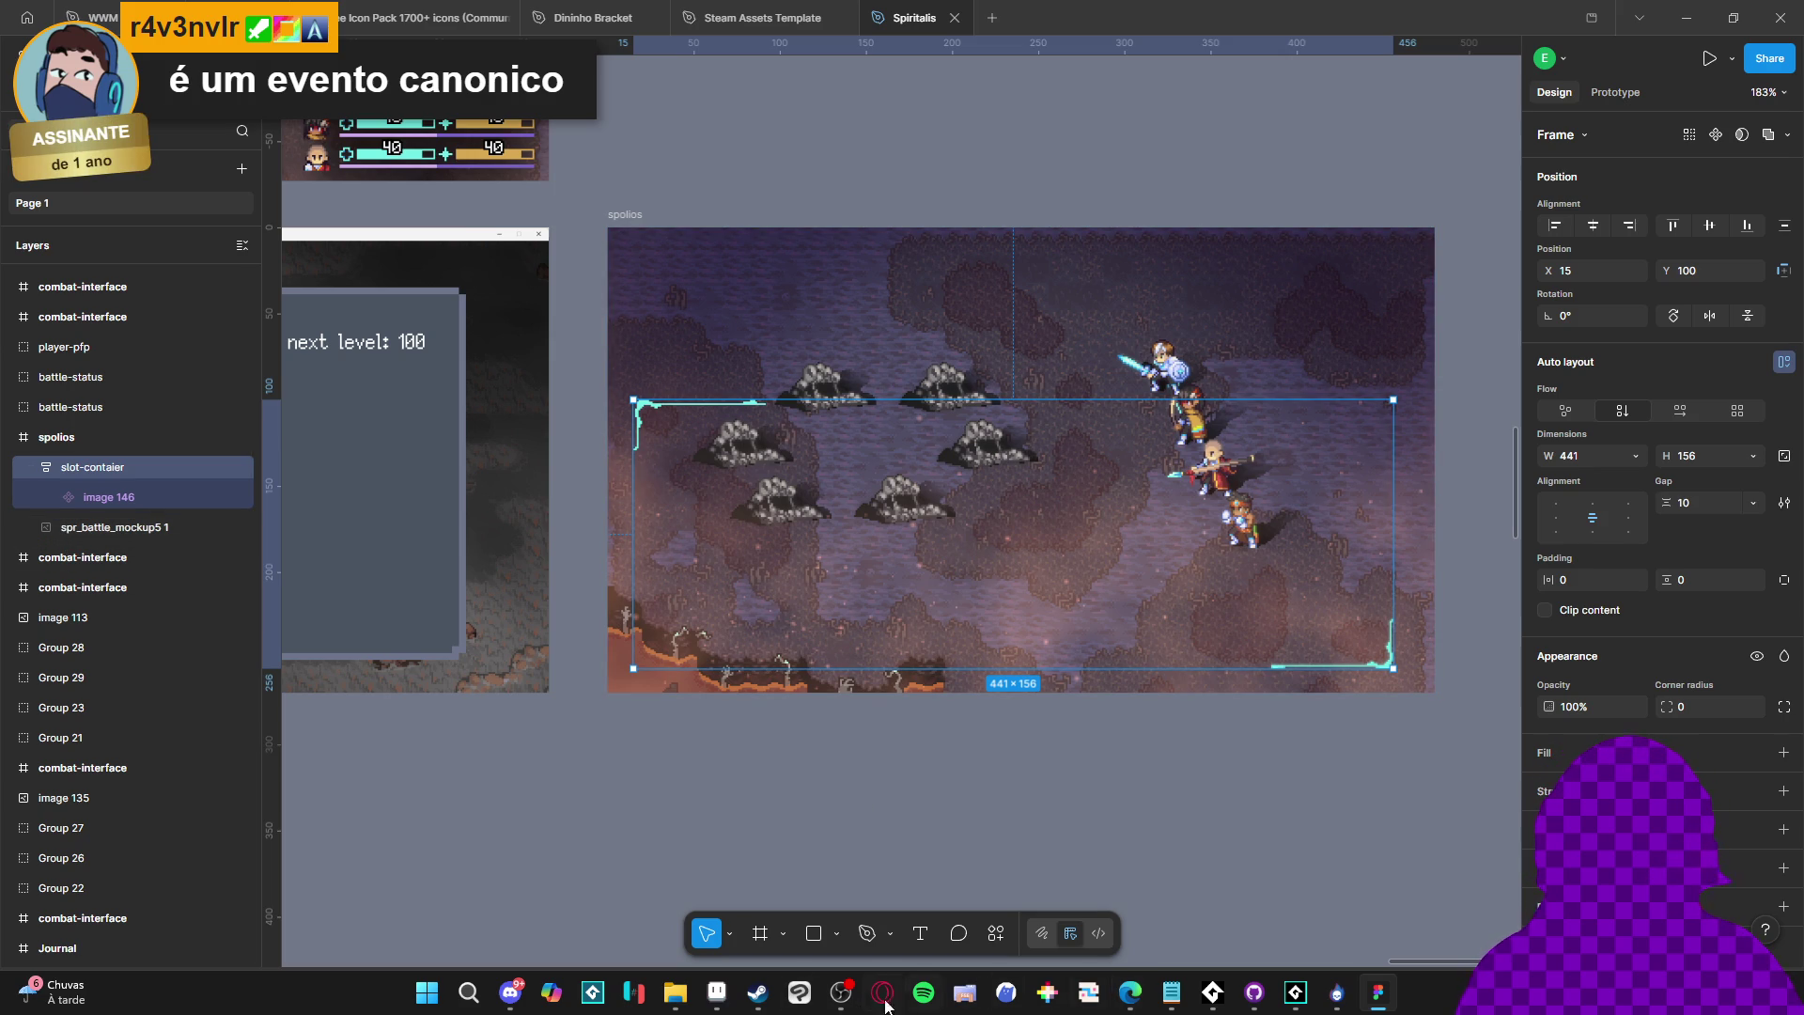
pyautogui.click(713, 998)
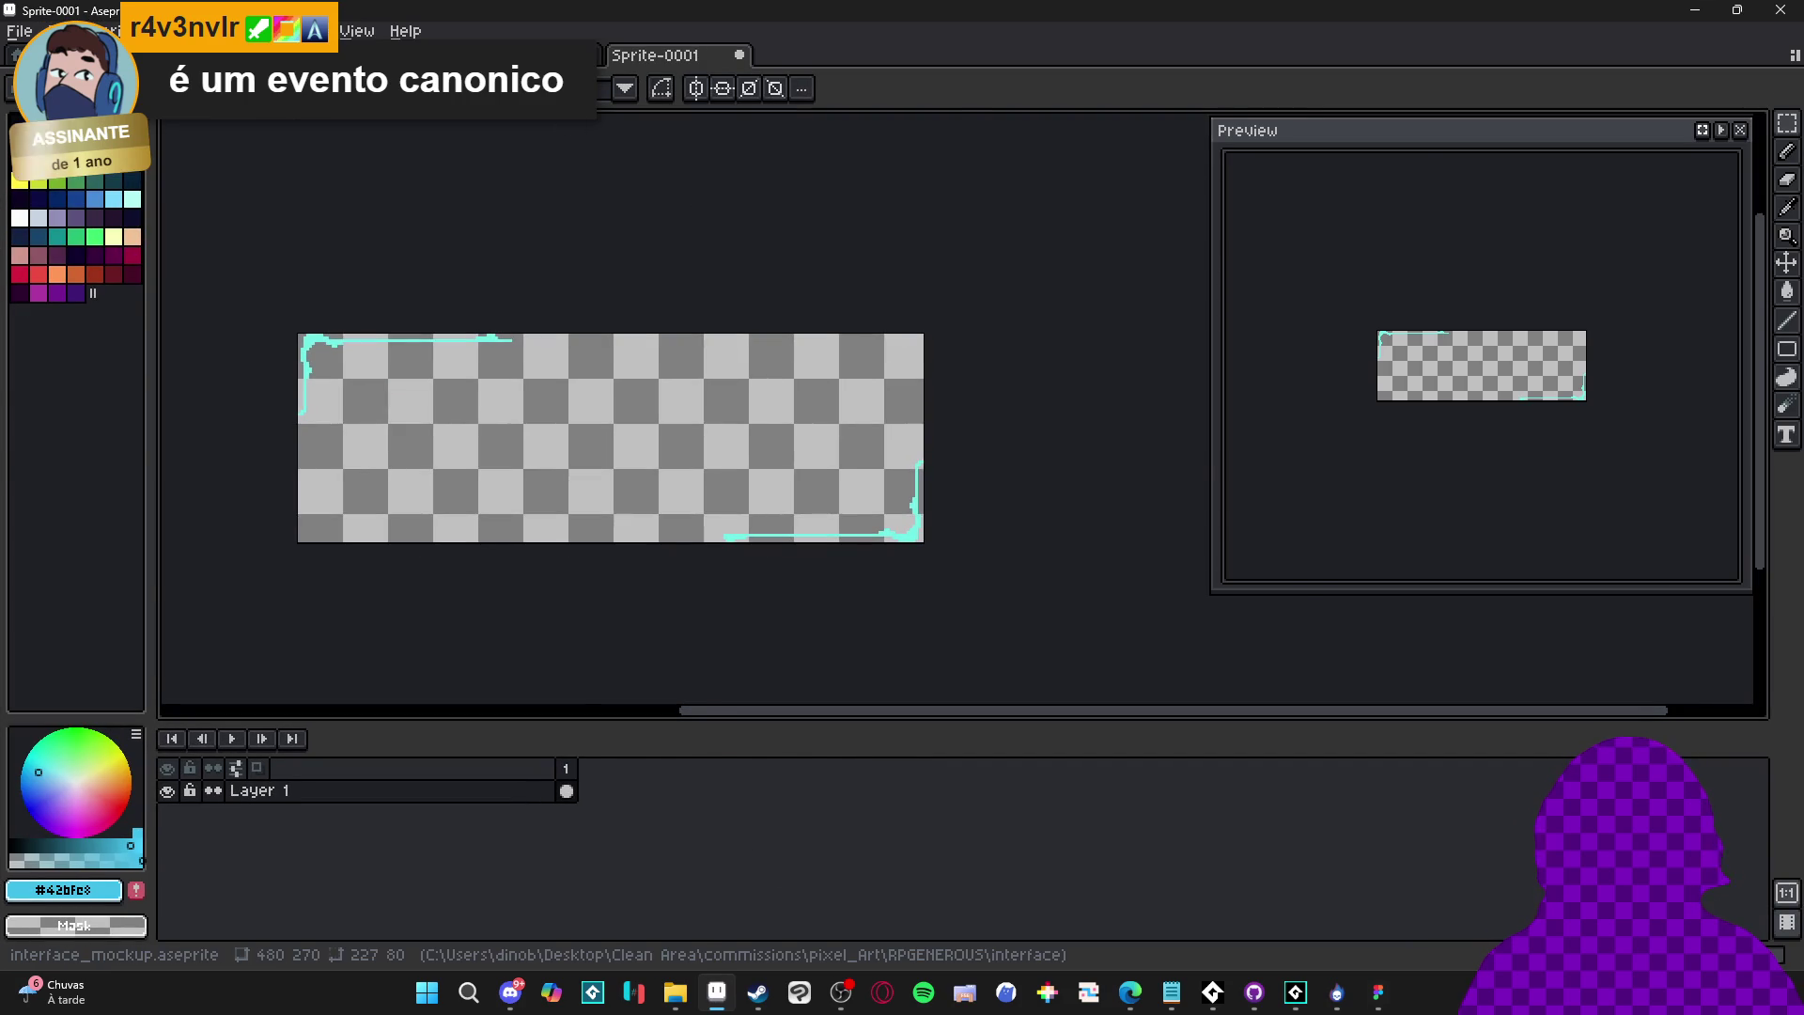
# Switch to the interface_mockup sprite and undo an accidental panel move
pyautogui.click(485, 64)
pyautogui.scroll(-1, 720, 321)
pyautogui.scroll(1, 554, 178)
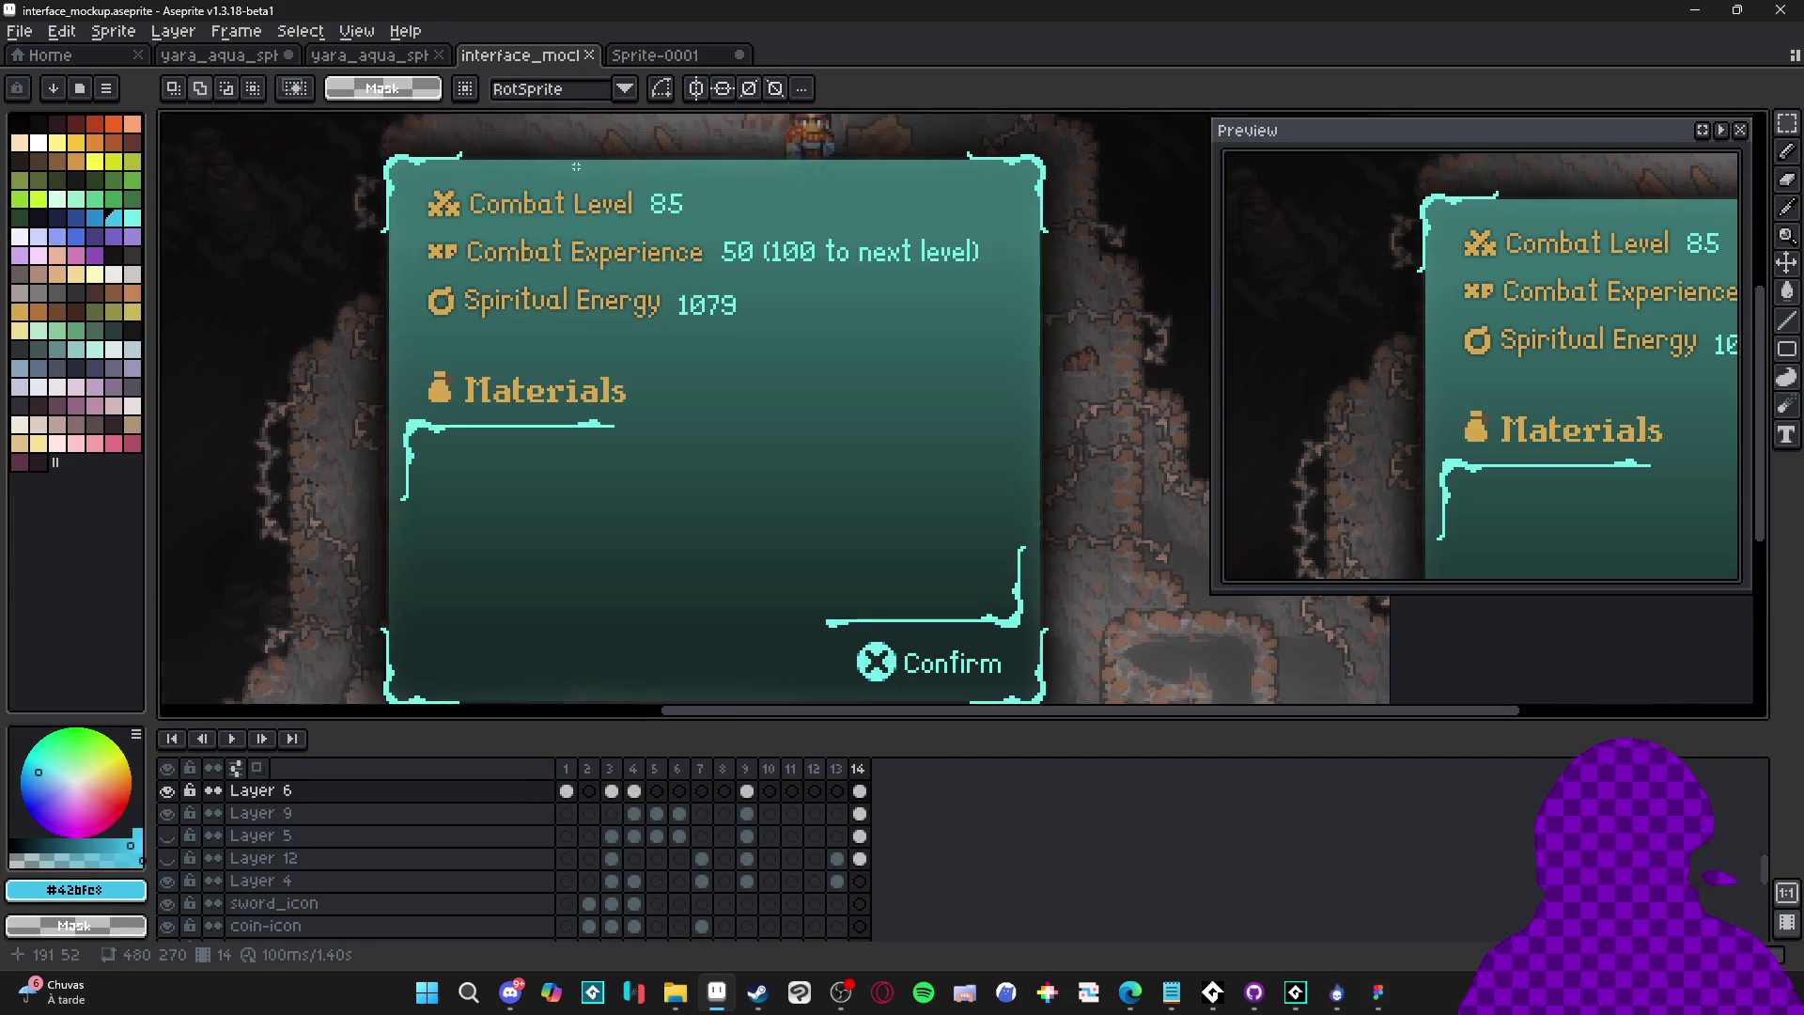
pyautogui.scroll(1, 526, 187)
pyautogui.press('v')
pyautogui.click(437, 211)
pyautogui.moveTo(437, 212); pyautogui.dragTo(472, 254)
pyautogui.hotkey('ctrl', 'z')
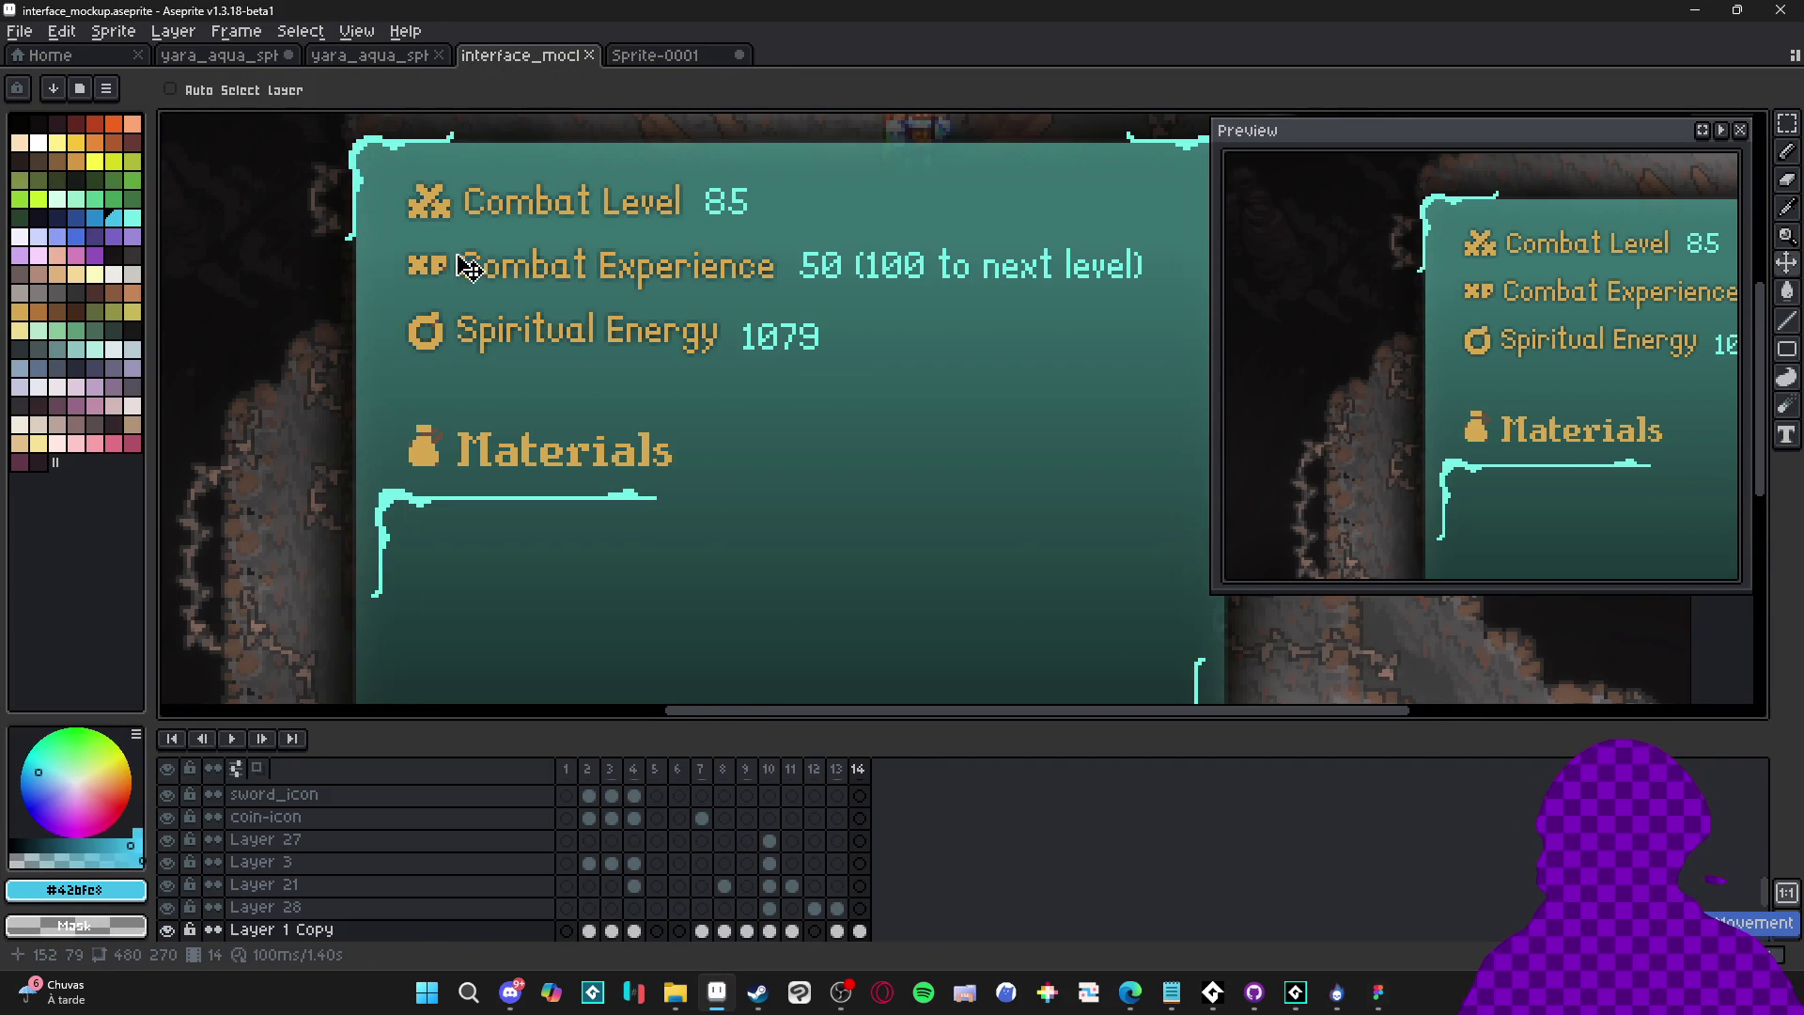
# Marquee-select the area around the sword icon, then clear the selection
pyautogui.press('m')
pyautogui.scroll(2, 386, 177)
pyautogui.moveTo(385, 177); pyautogui.dragTo(482, 267)
pyautogui.hotkey('ctrl', 'd')
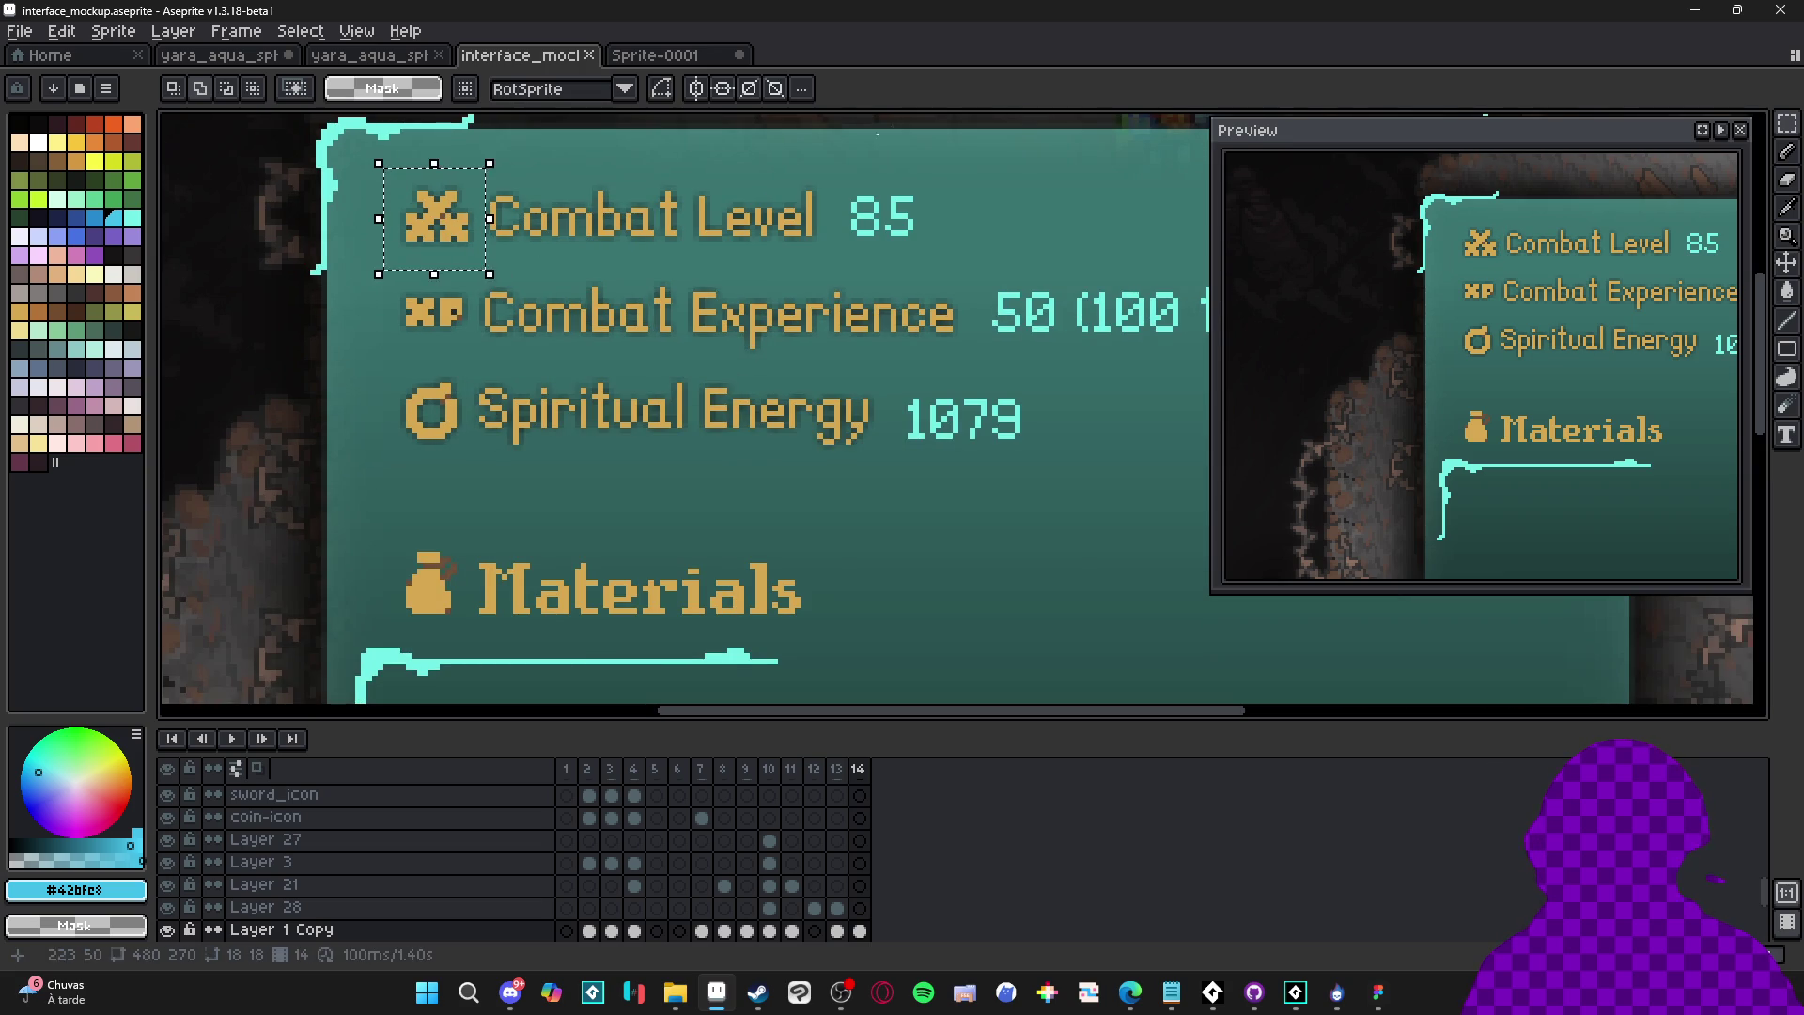
pyautogui.hotkey('alt', 'Tab')
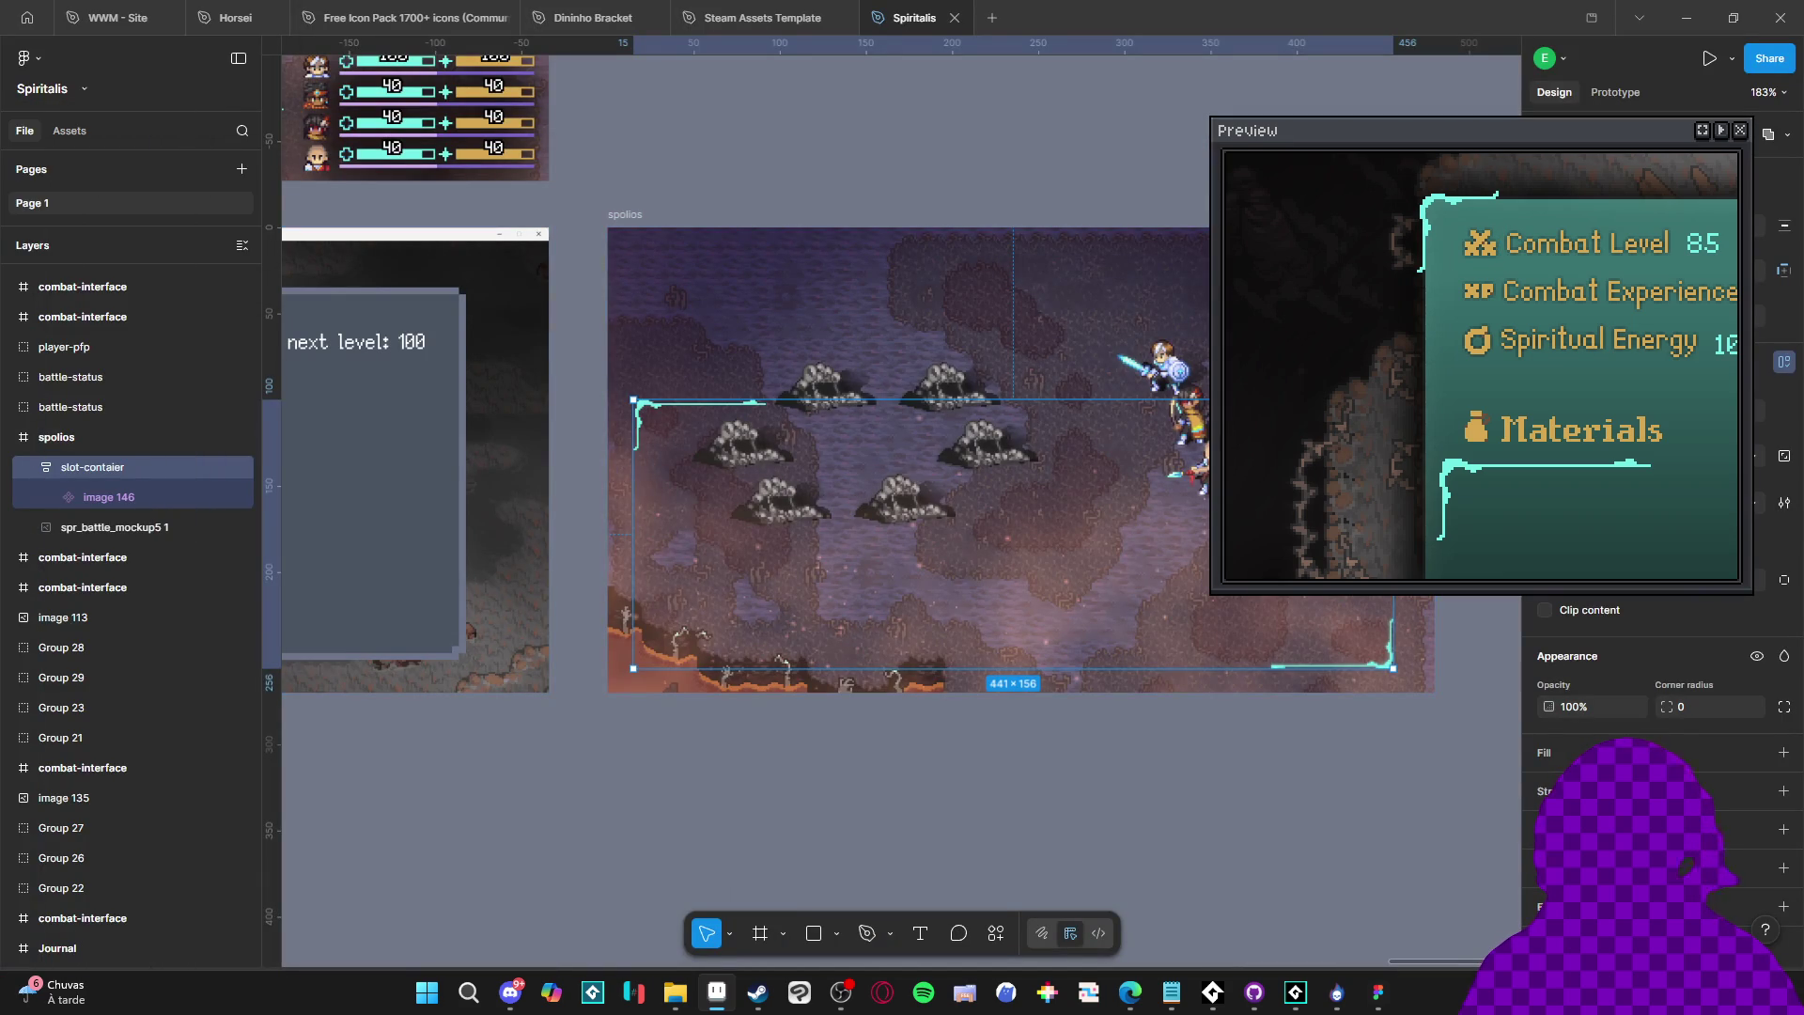
pyautogui.hotkey('alt', 'Tab')
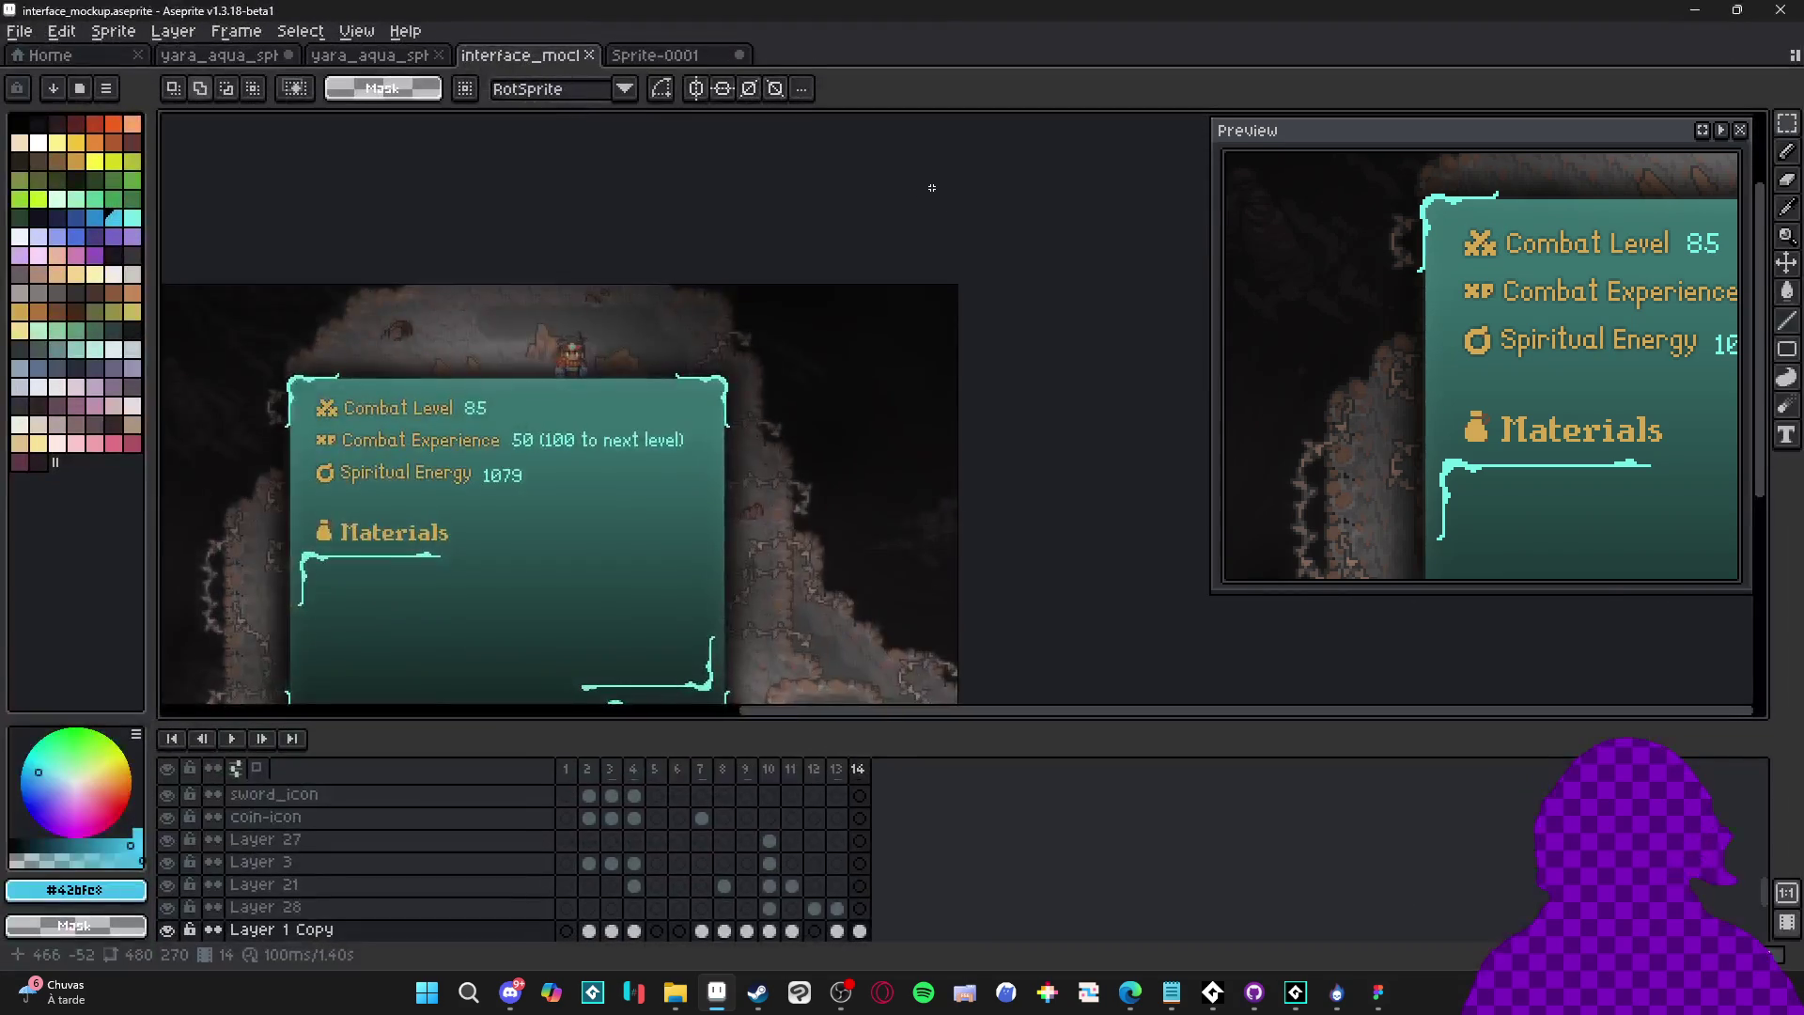
# Hide Layer 1 Copy and Layer 30, removing the stats and Materials text
pyautogui.scroll(-1, 668, 372)
pyautogui.scroll(1, 668, 372)
pyautogui.scroll(1, 683, 268)
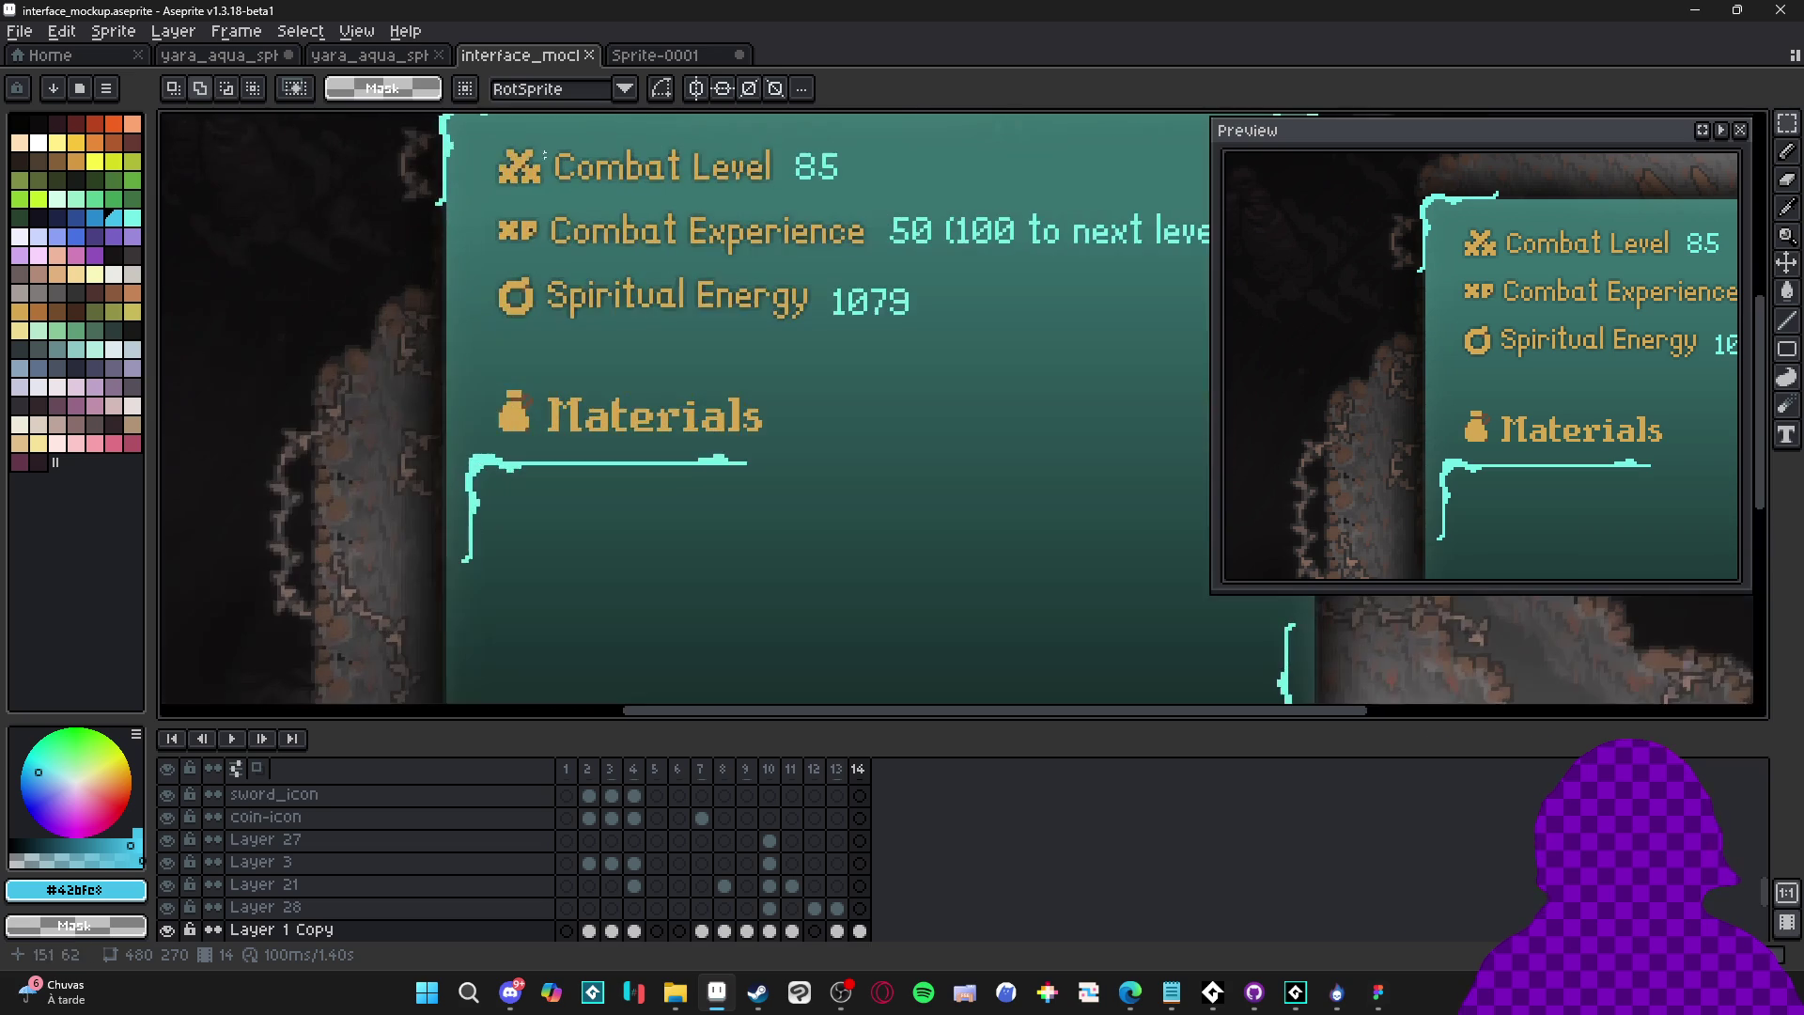
pyautogui.press('v')
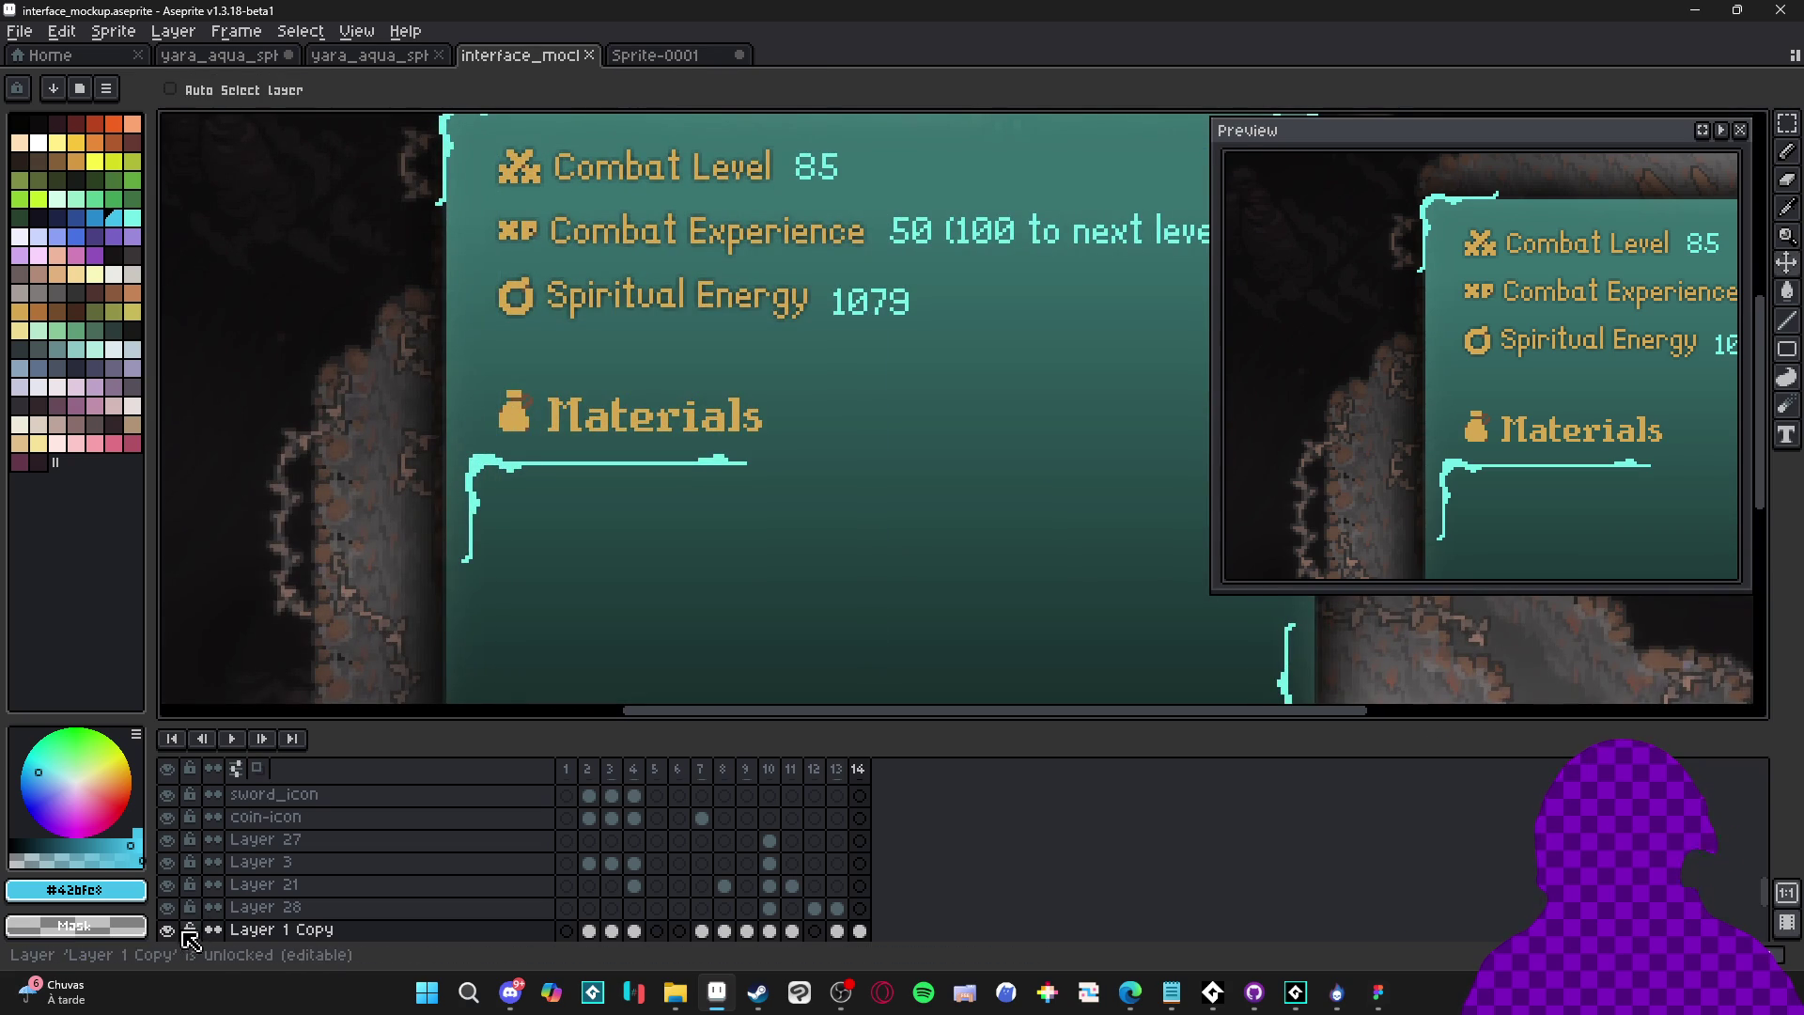
pyautogui.click(167, 930)
pyautogui.scroll(-1, 174, 921)
pyautogui.click(167, 929)
pyautogui.scroll(-1, 745, 423)
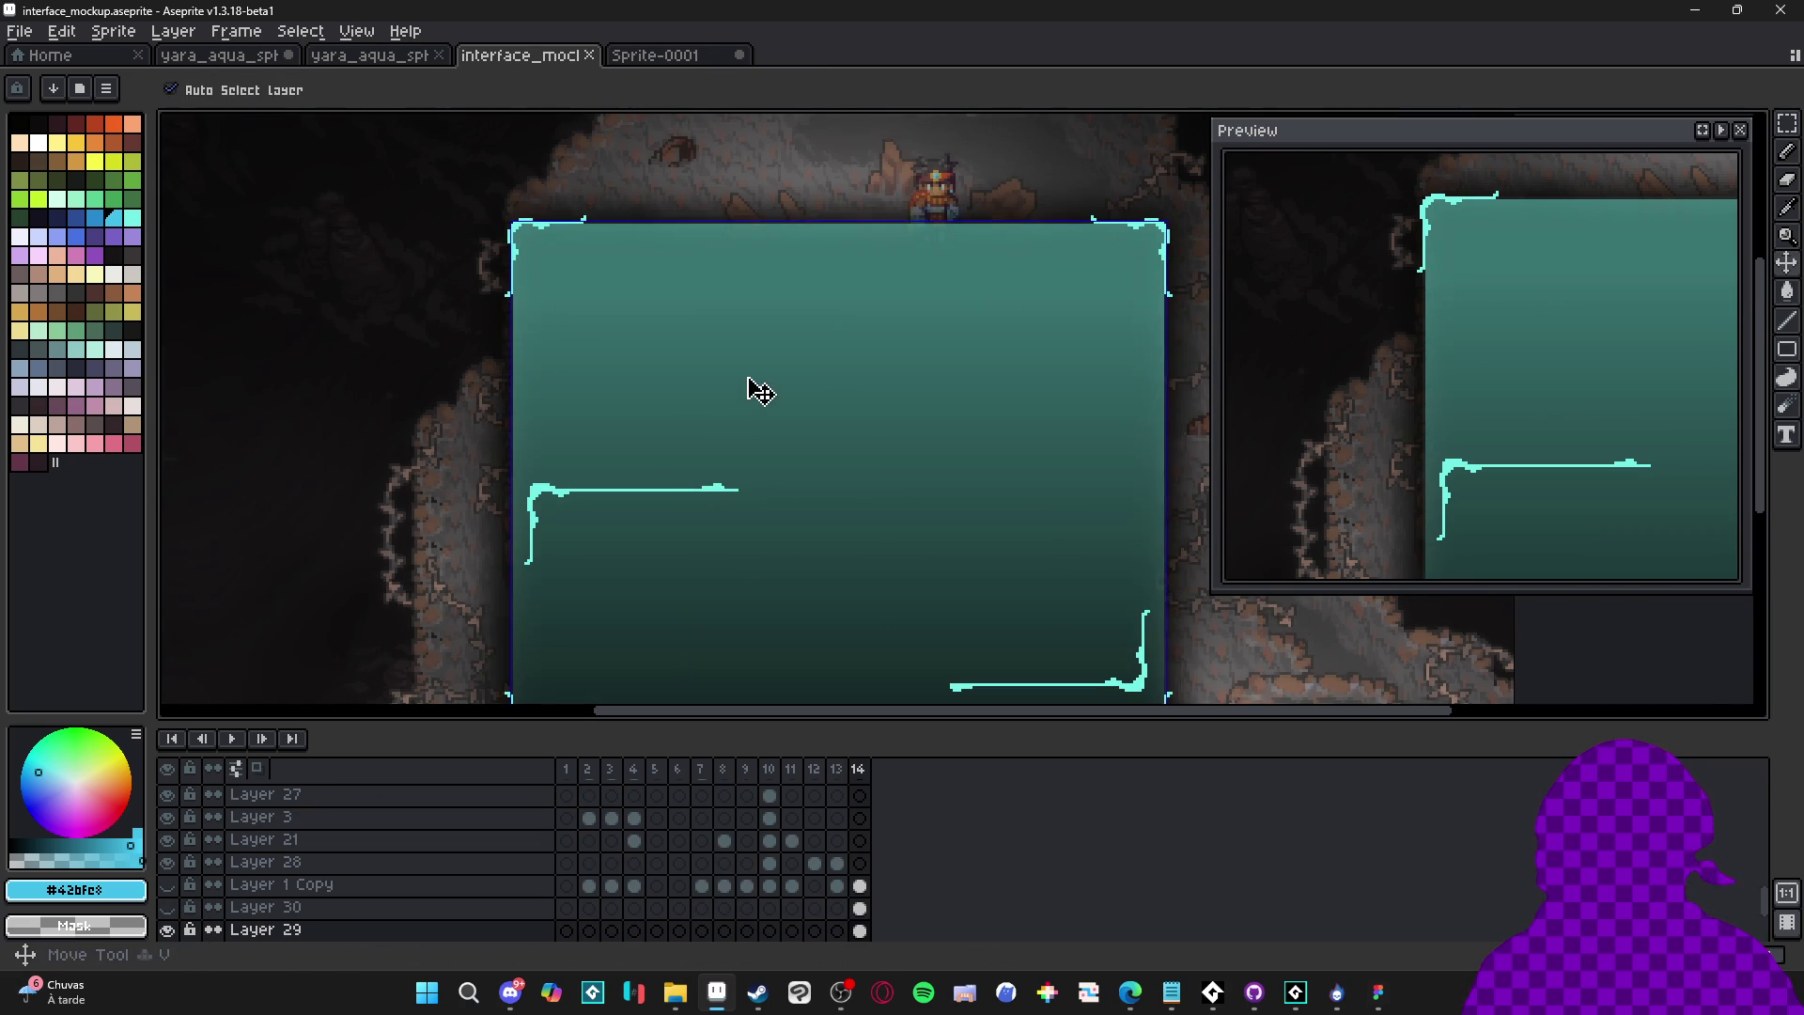
# Undo a panel shift and toggle Layer 29's visibility off and back on
pyautogui.moveTo(749, 386); pyautogui.dragTo(809, 391)
pyautogui.hotkey('ctrl', 'z')
pyautogui.click(167, 929)
pyautogui.click(167, 929)
# Clear Layer 9's corner brackets and paste a bracket onto Layer 29
pyautogui.scroll(1, 529, 238)
pyautogui.keyDown('ctrl'); pyautogui.click(523, 232); pyautogui.keyUp('ctrl')
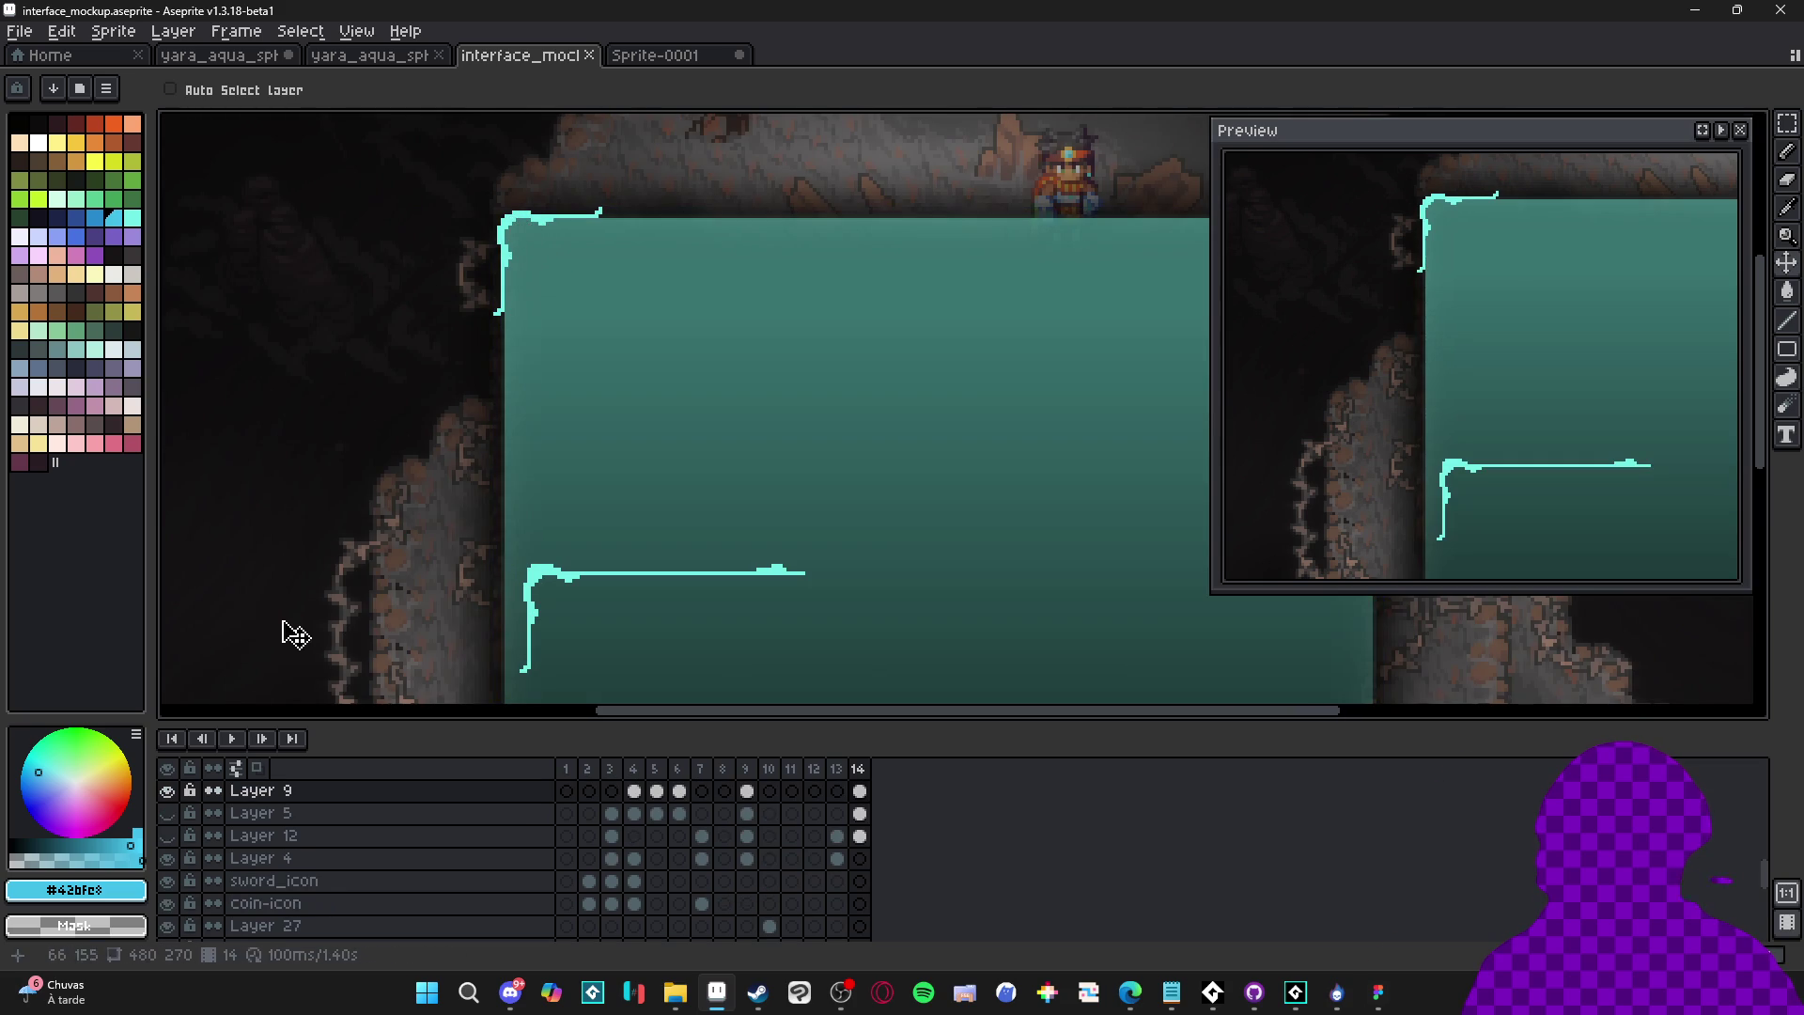
pyautogui.scroll(-3, 592, 443)
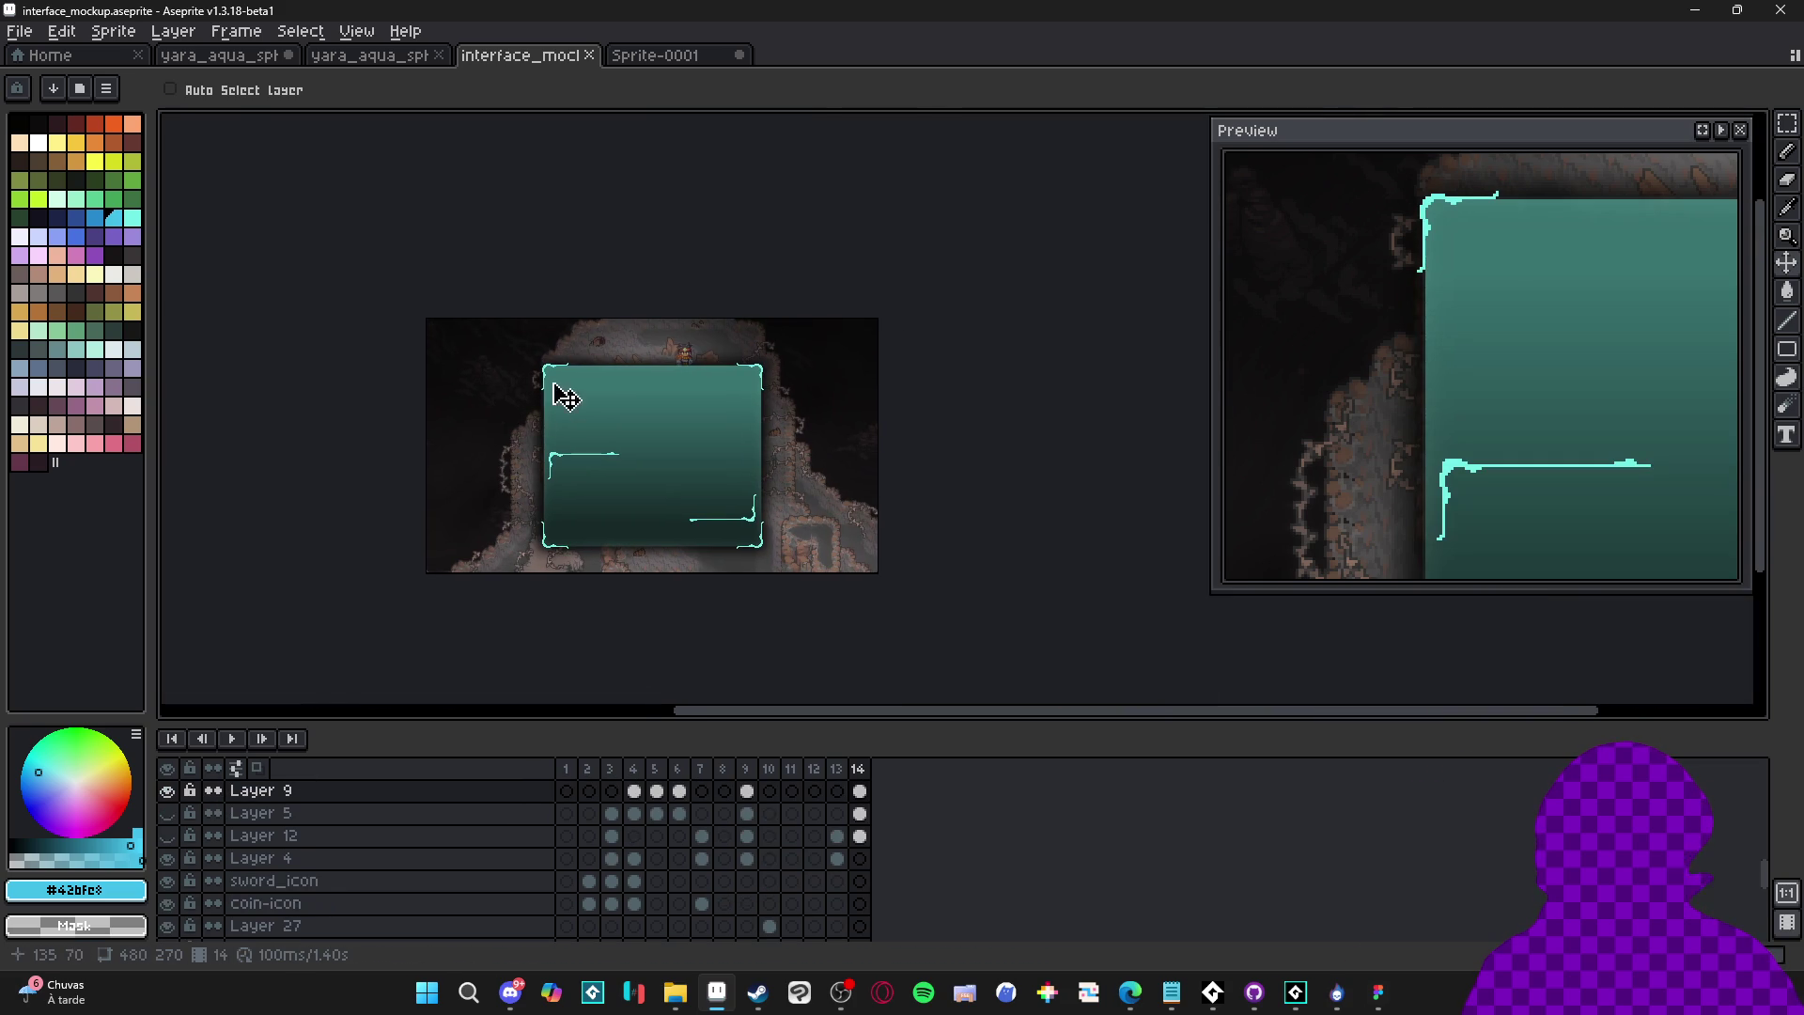
pyautogui.press('Delete')
pyautogui.scroll(3, 724, 570)
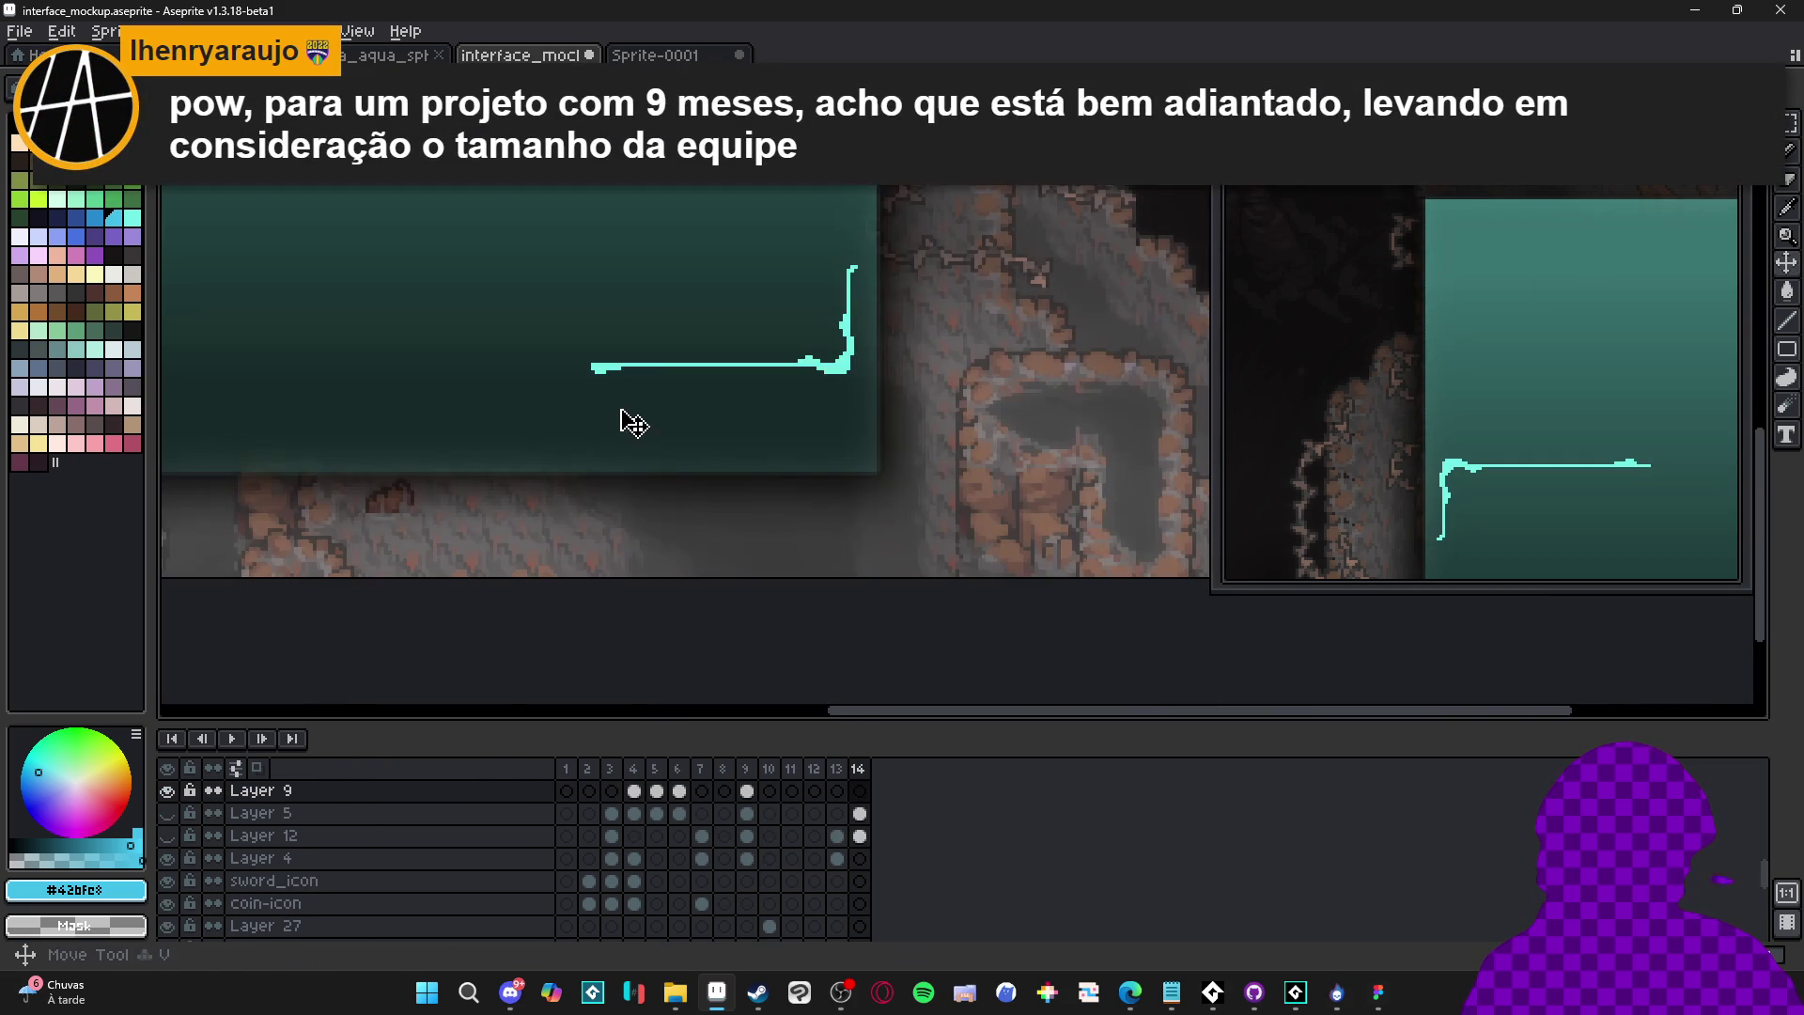
pyautogui.keyDown('ctrl'); pyautogui.click(635, 442); pyautogui.keyUp('ctrl')
pyautogui.scroll(-3, 634, 442)
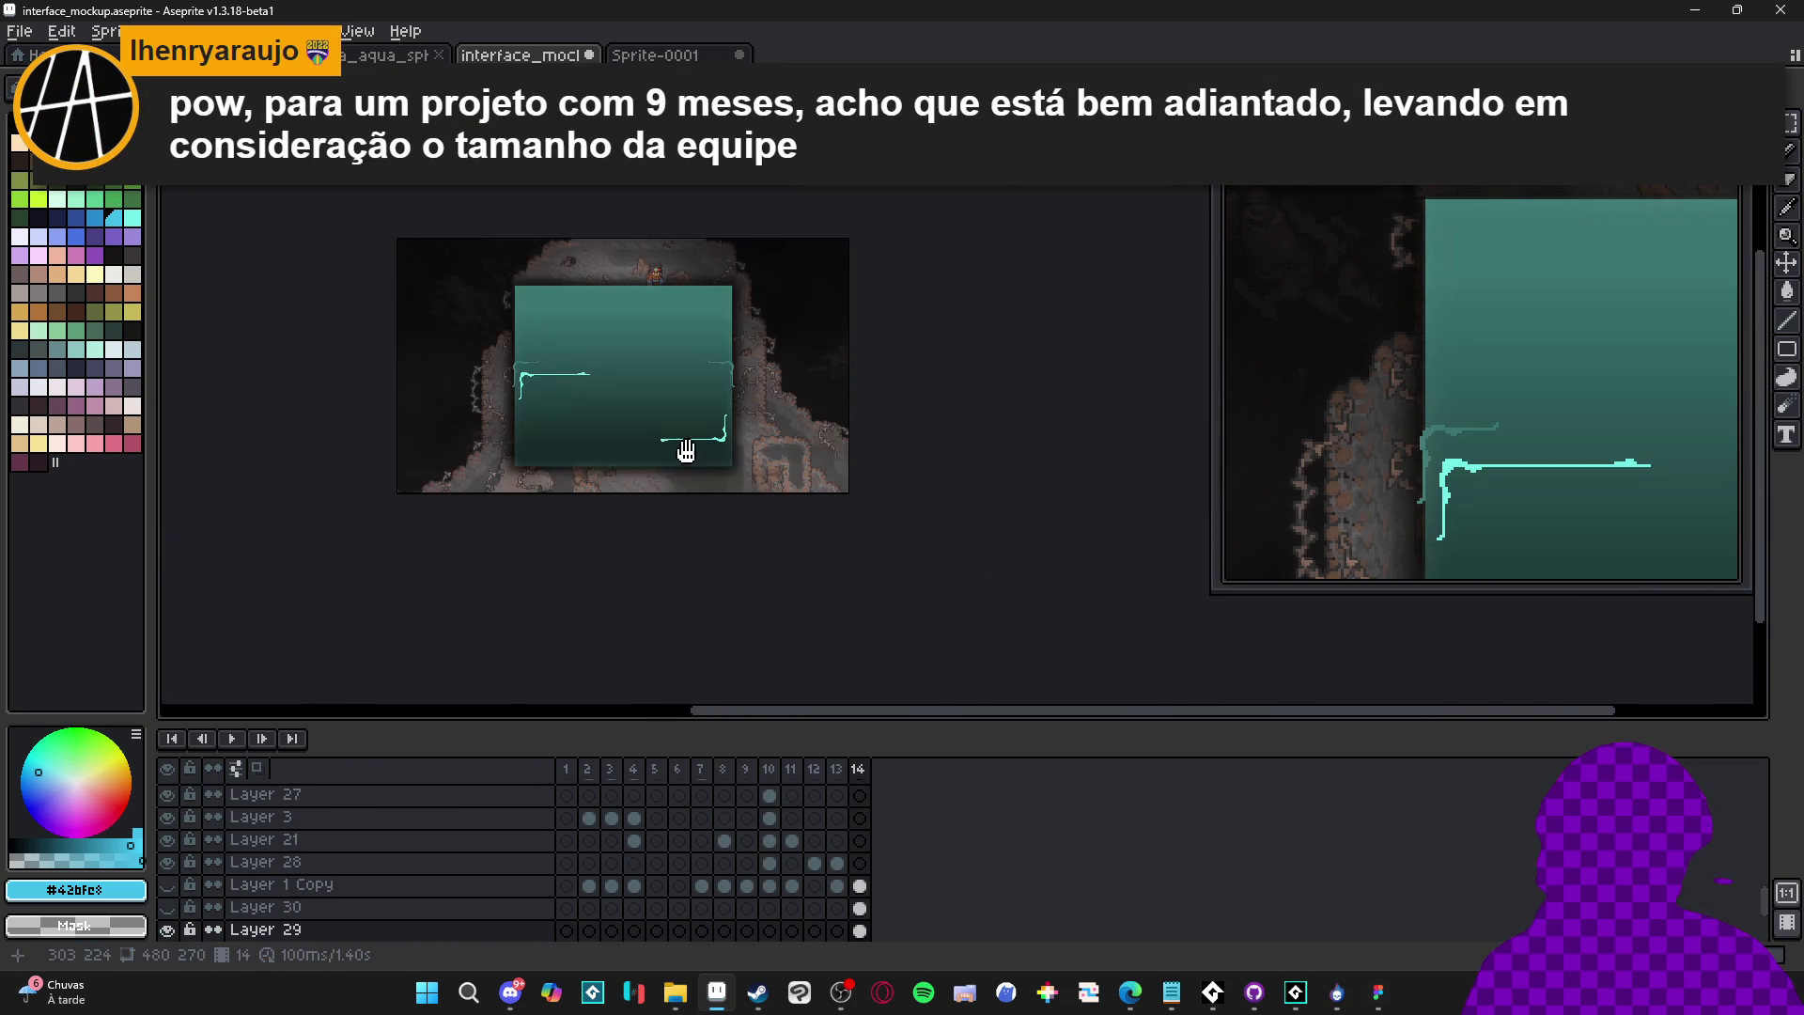
pyautogui.hotkey('ctrl', 'v')
pyautogui.press('Return')
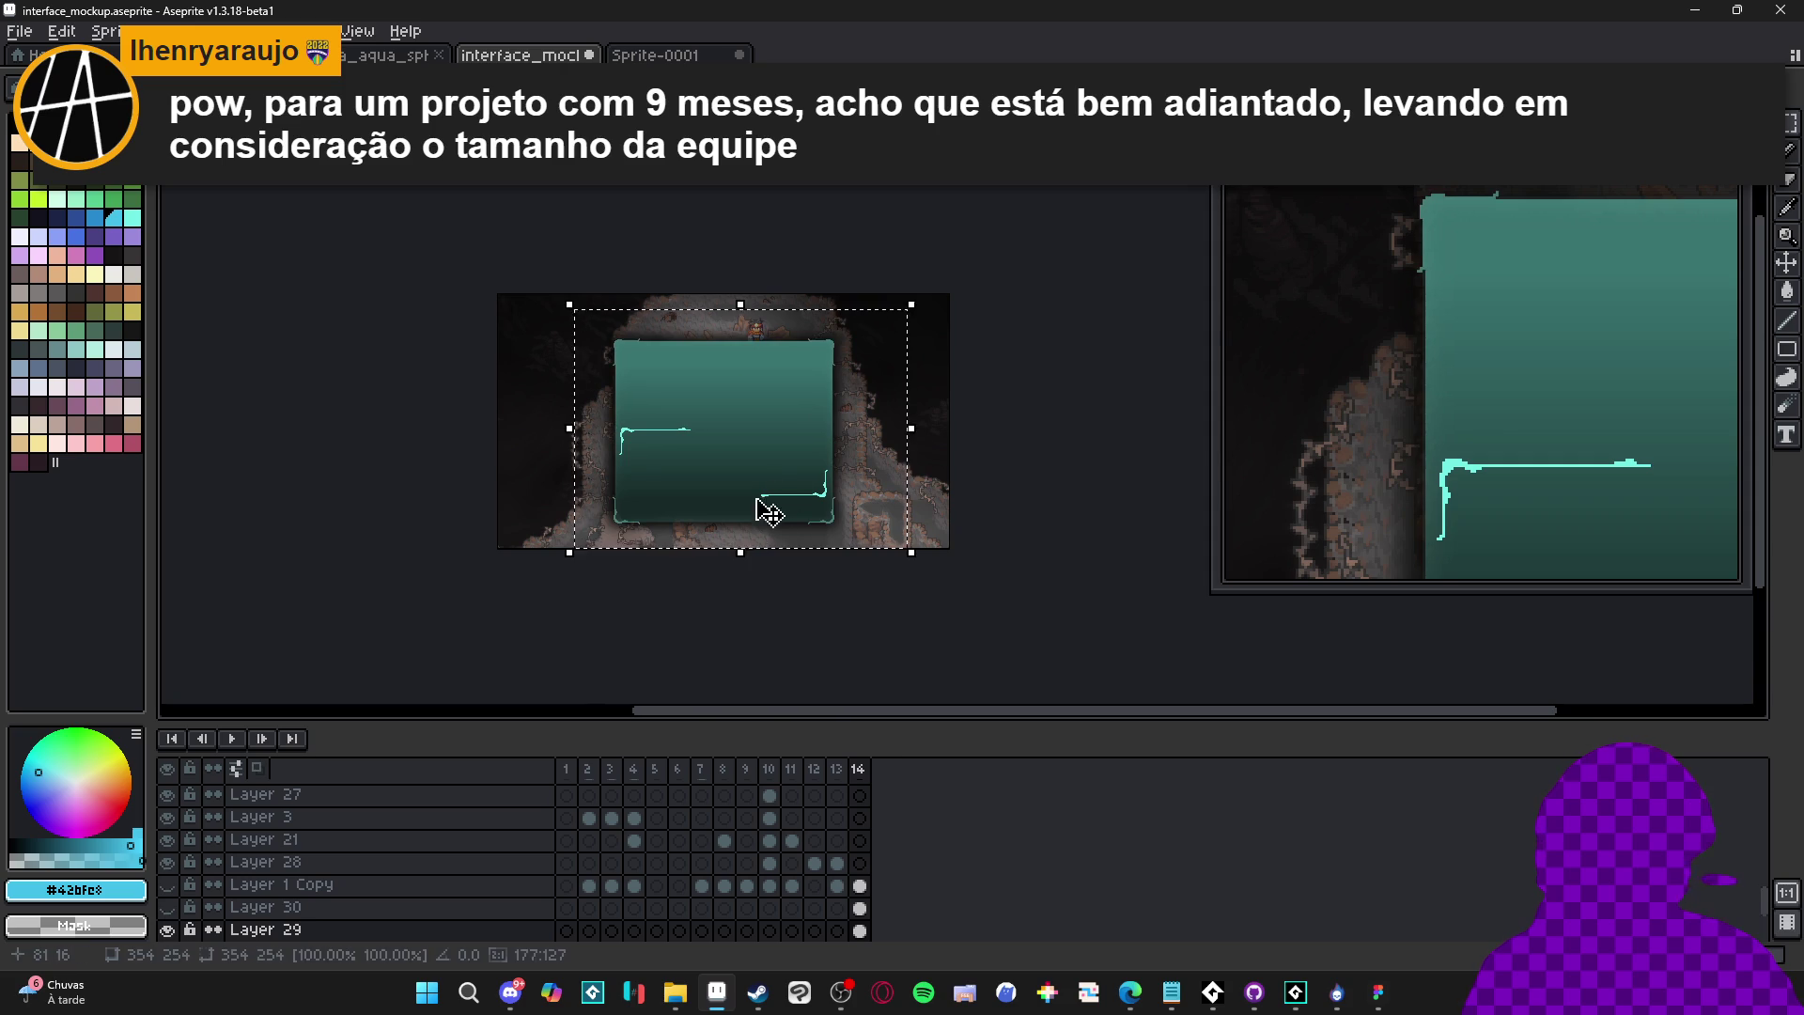
# Hide Layer 6's inner brackets and the dark bg layer
pyautogui.keyDown('ctrl'); pyautogui.click(806, 613); pyautogui.keyUp('ctrl')
pyautogui.scroll(4, 615, 415)
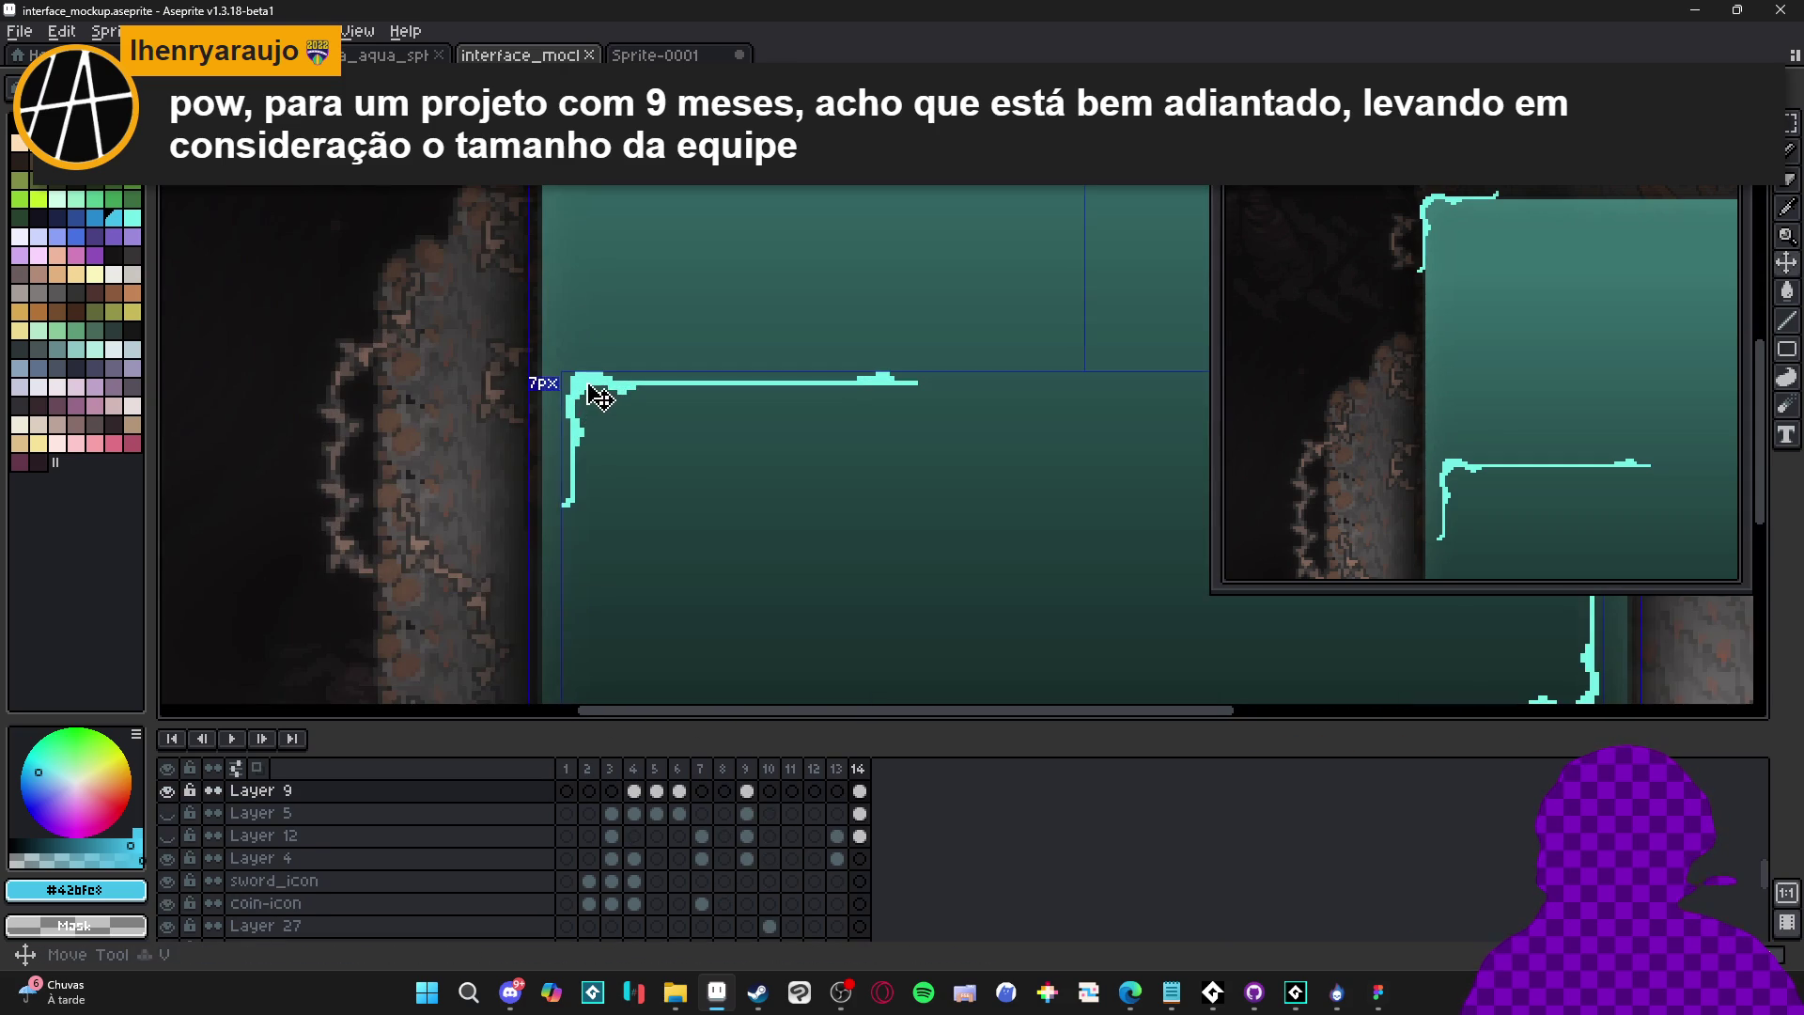
pyautogui.scroll(-2, 596, 391)
pyautogui.scroll(1, 282, 857)
pyautogui.click(166, 795)
pyautogui.scroll(-3, 516, 504)
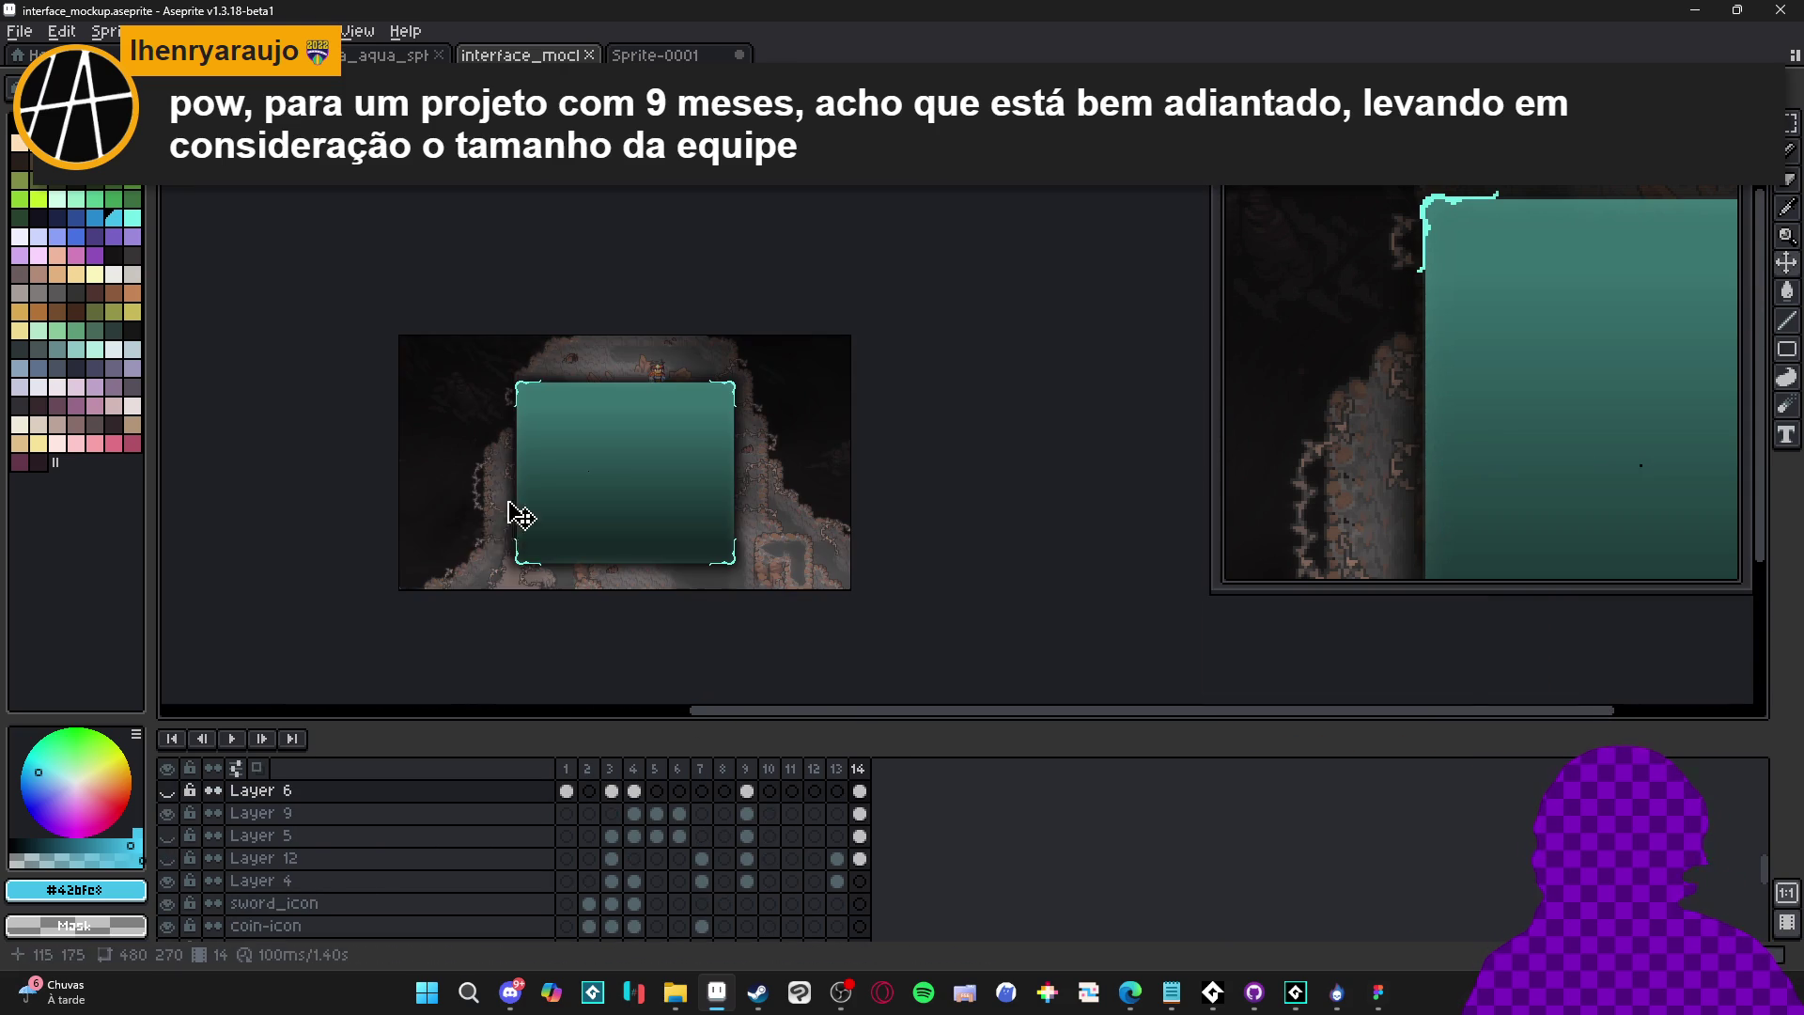
pyautogui.keyDown('ctrl'); pyautogui.click(456, 516); pyautogui.keyUp('ctrl')
pyautogui.click(181, 936)
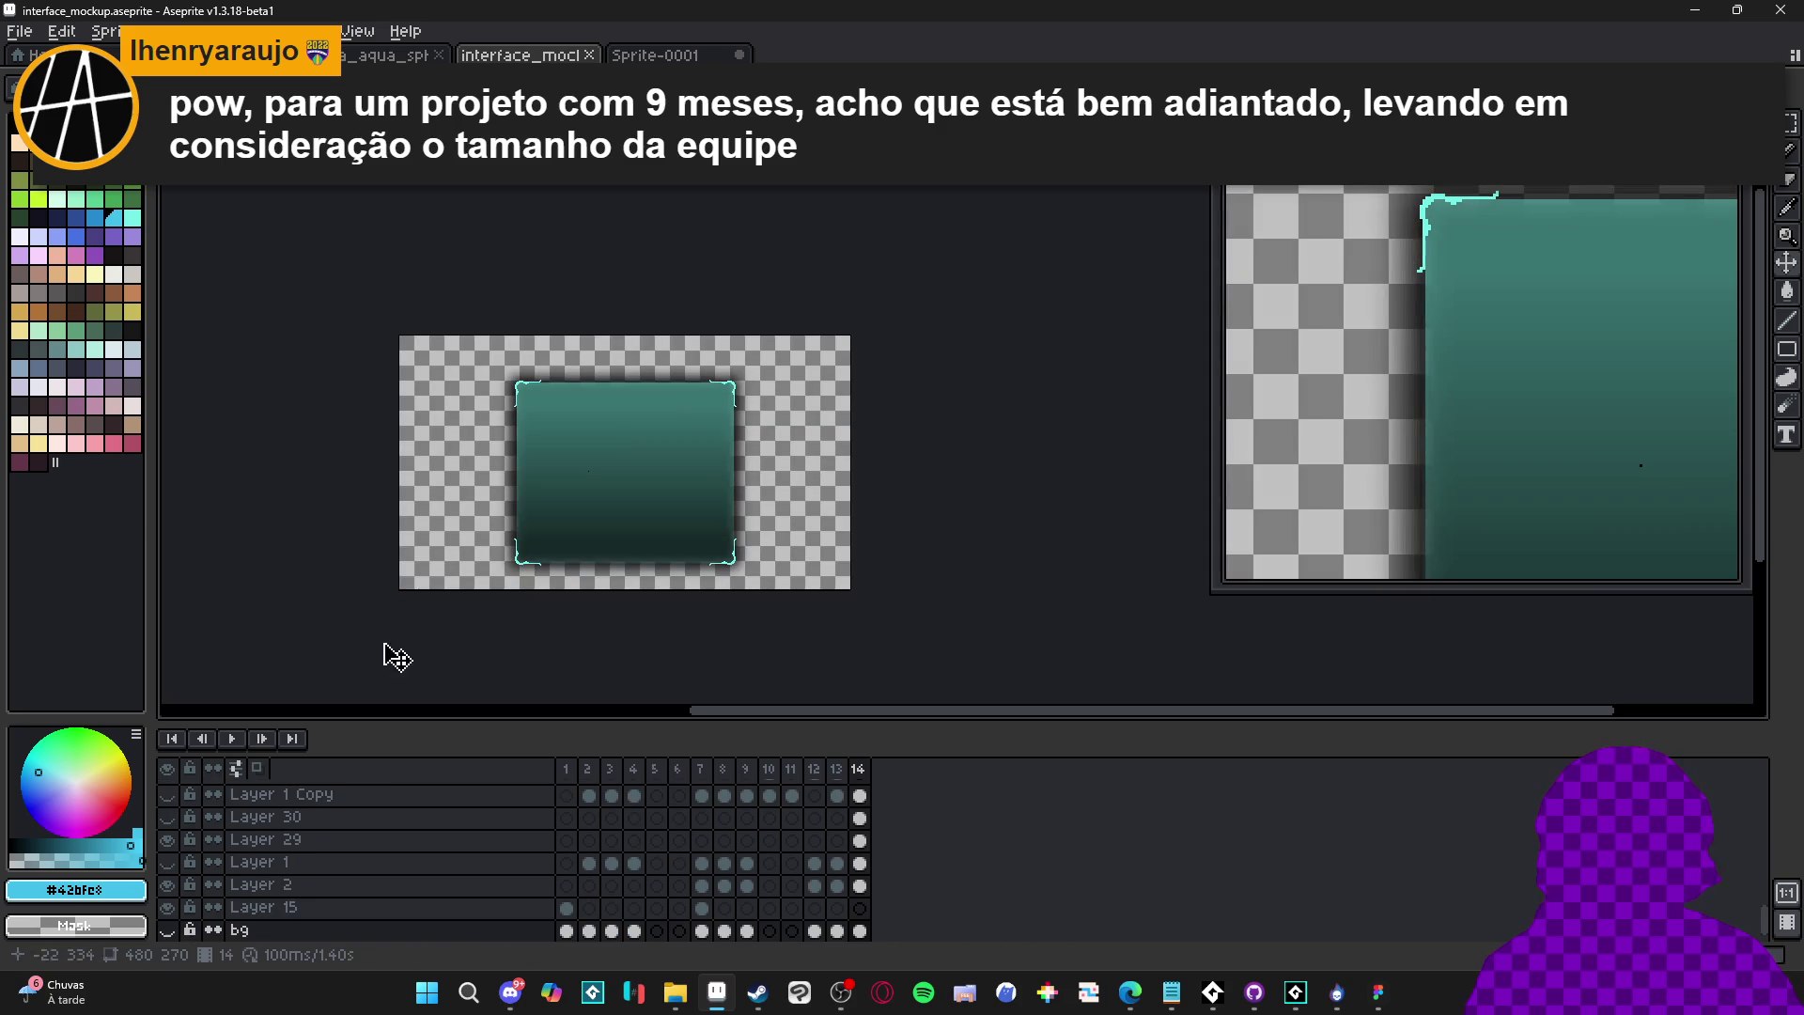
pyautogui.click(110, 31)
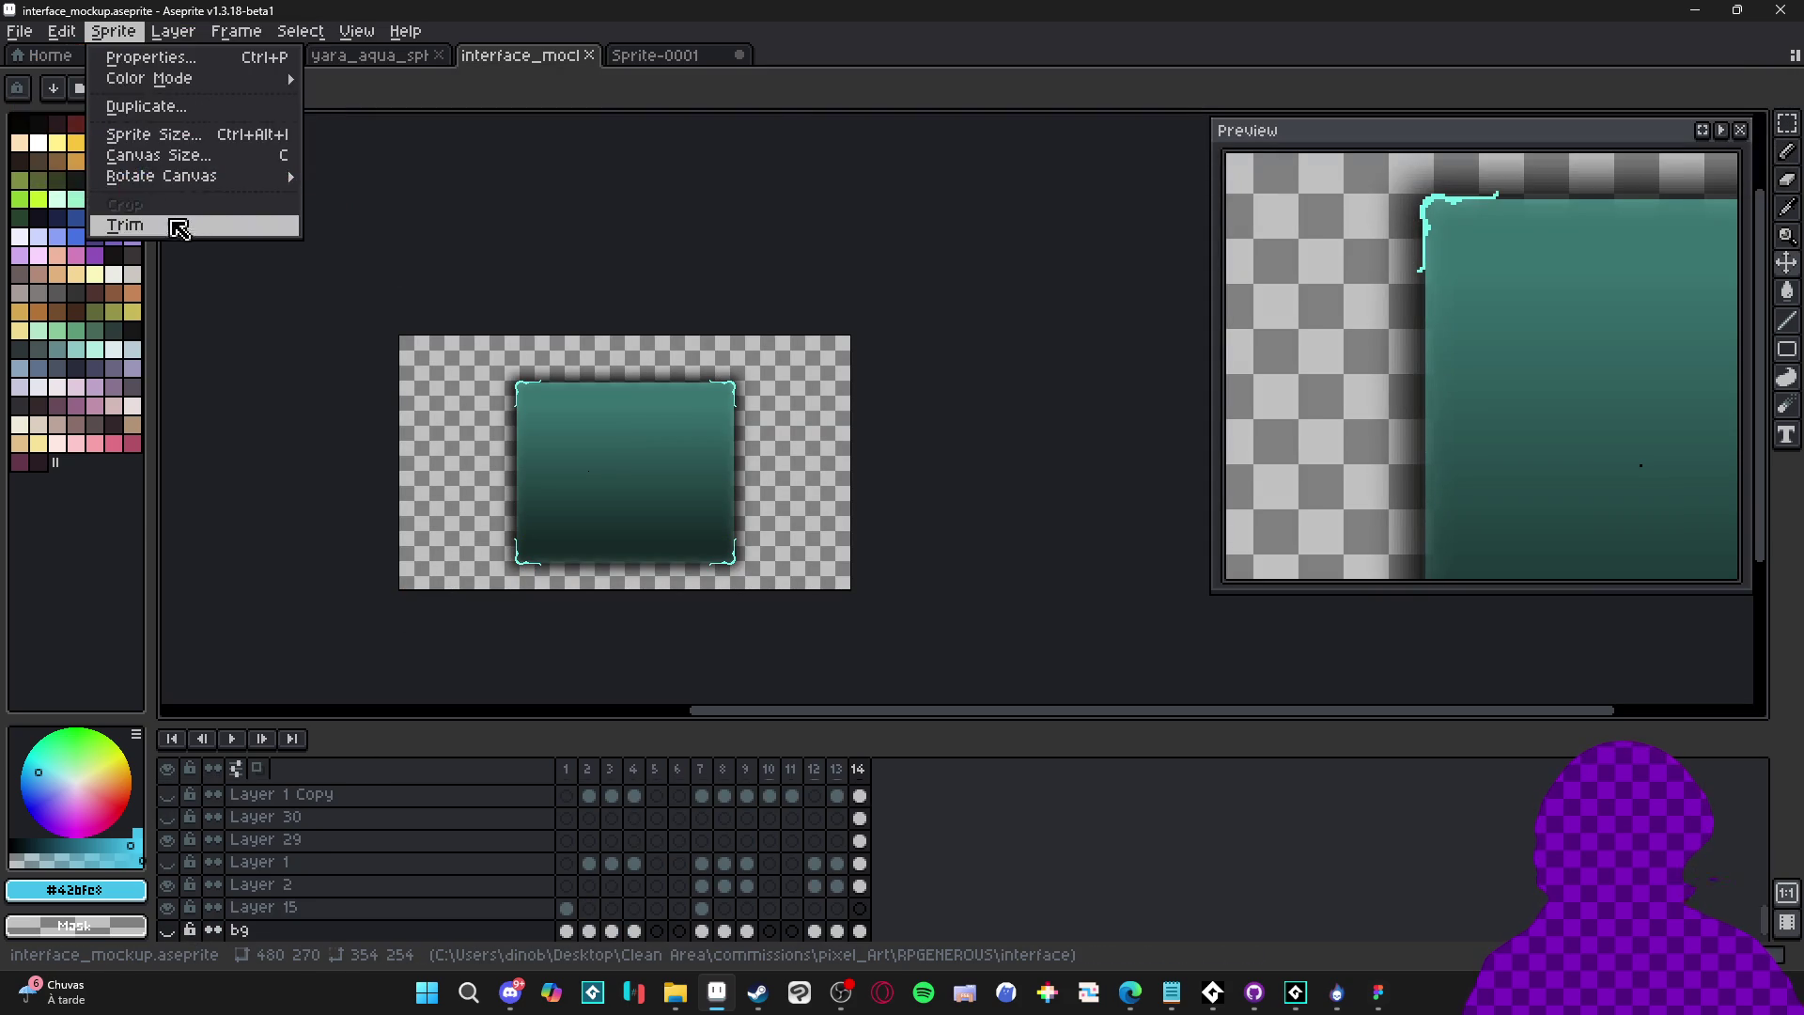
# Trim the sprite to its visible content and remove Layer 1 Copy
pyautogui.click(173, 222)
pyautogui.scroll(4, 486, 435)
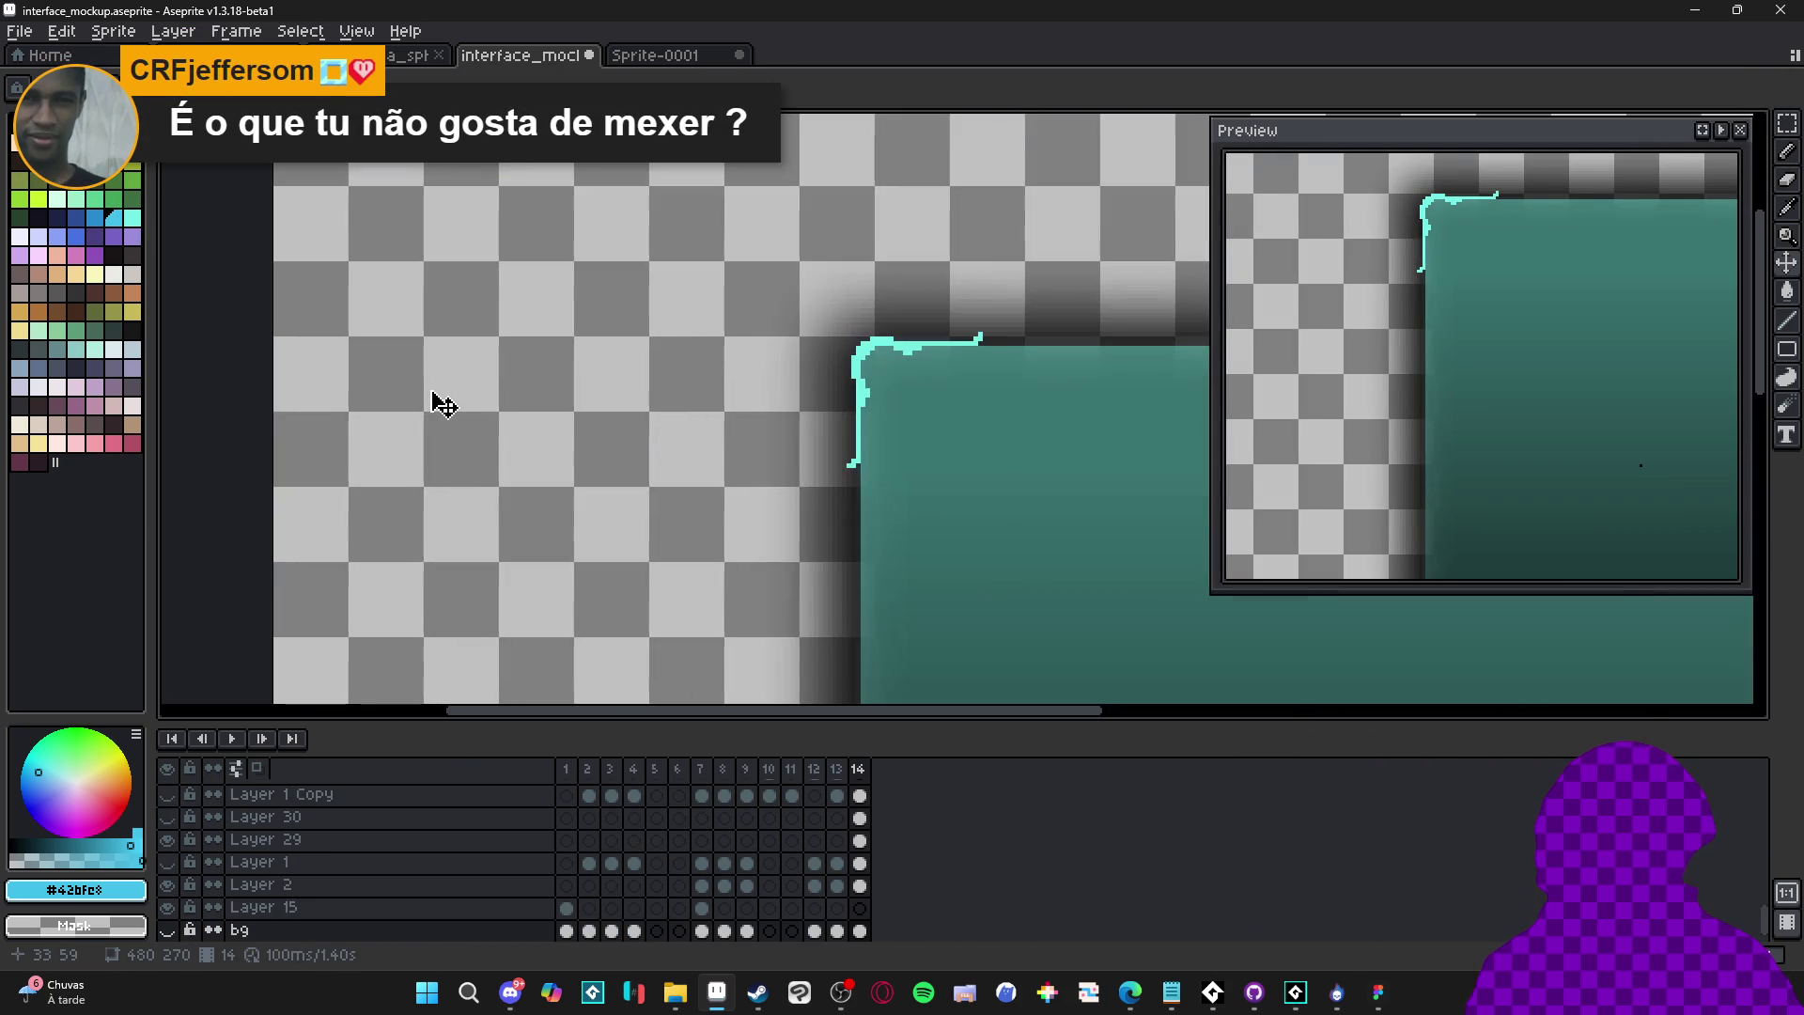
pyautogui.scroll(-4, 443, 405)
pyautogui.scroll(4, 759, 547)
pyautogui.scroll(-3, 815, 562)
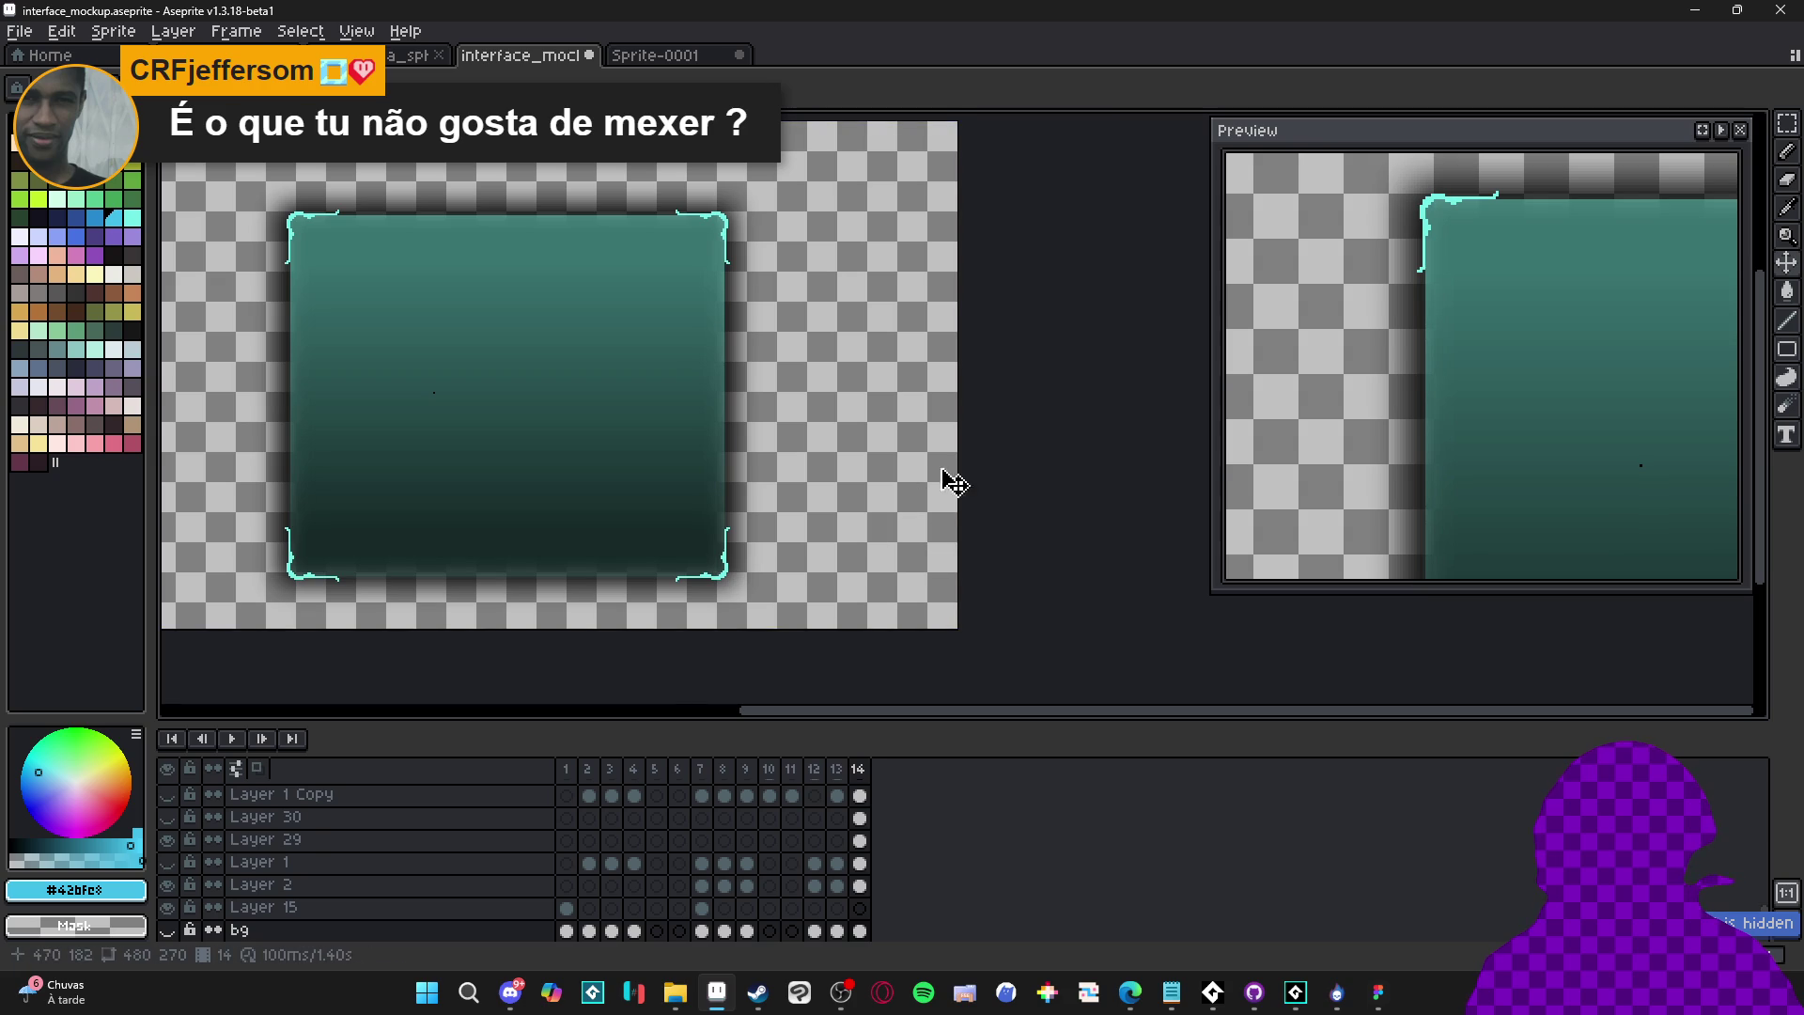
pyautogui.hotkey('ctrl', 'z')
pyautogui.moveTo(423, 241)
pyautogui.mouseDown()
pyautogui.moveTo(548, 279)
pyautogui.moveTo(647, 282)
pyautogui.mouseUp()
# Trim the sprite again, leaving the bg layer hidden and selected
pyautogui.click(104, 31)
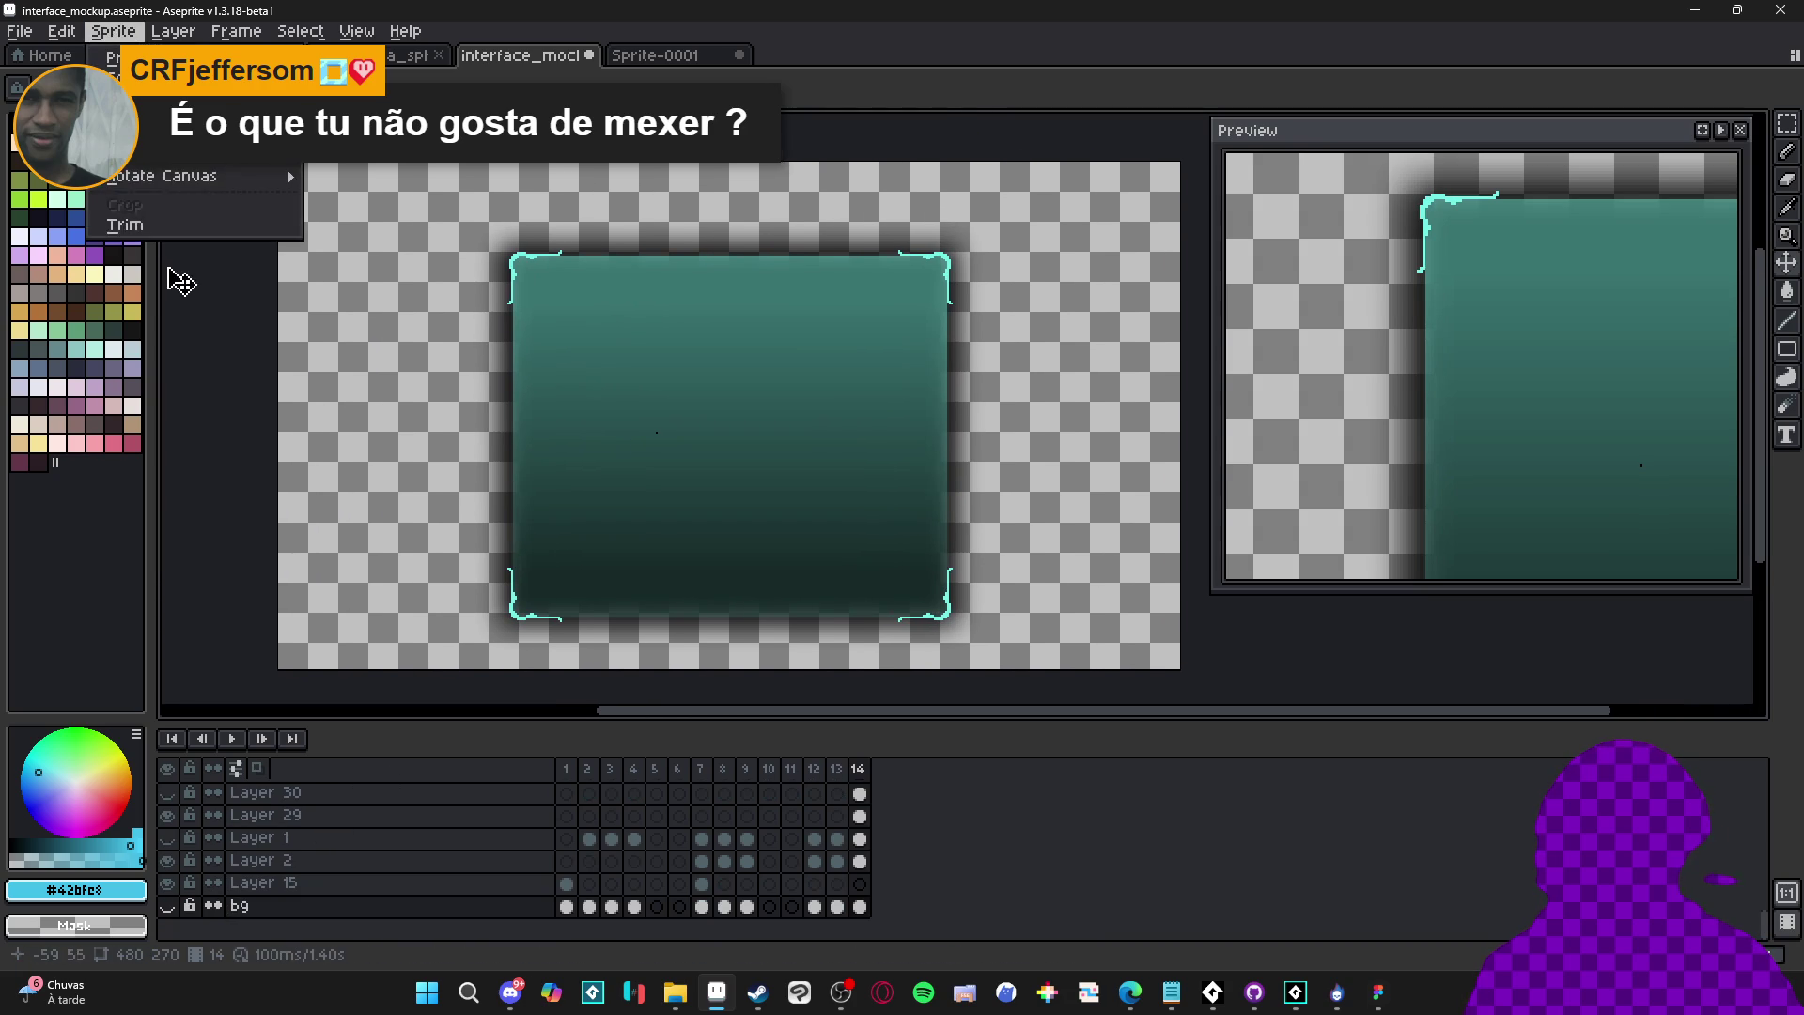
pyautogui.click(213, 225)
pyautogui.scroll(7, 385, 470)
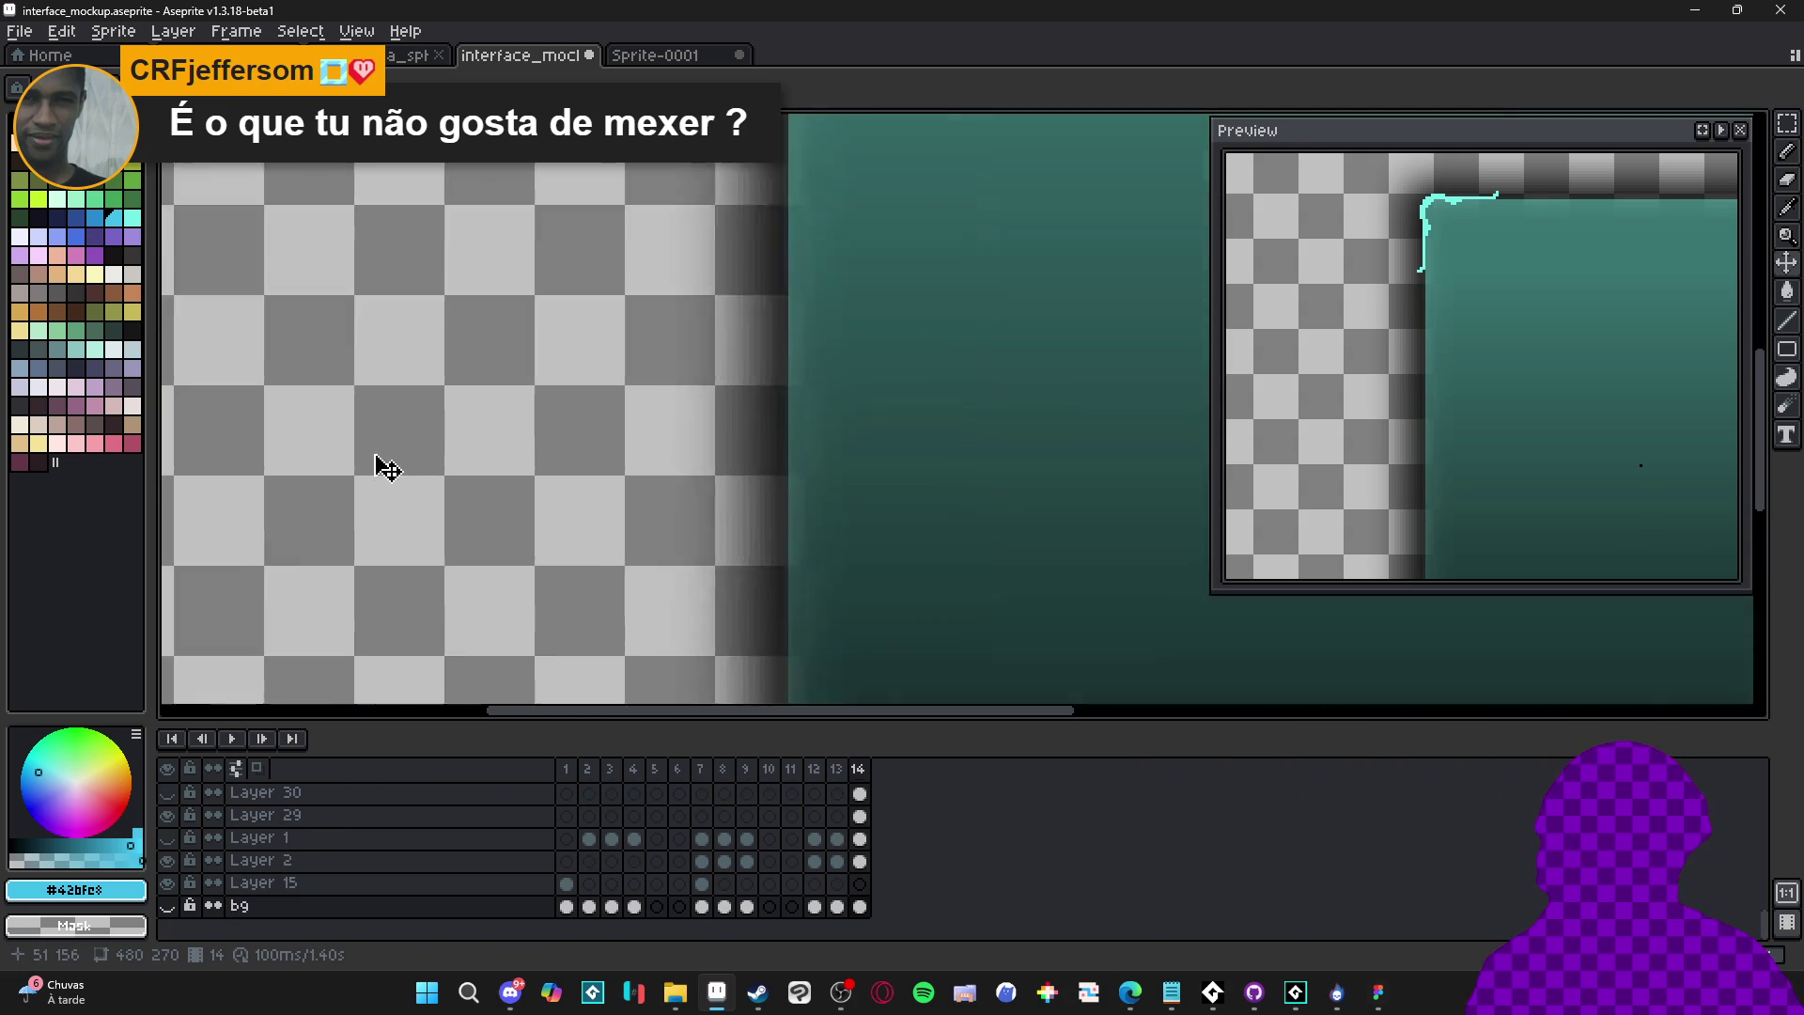
pyautogui.scroll(-8, 379, 472)
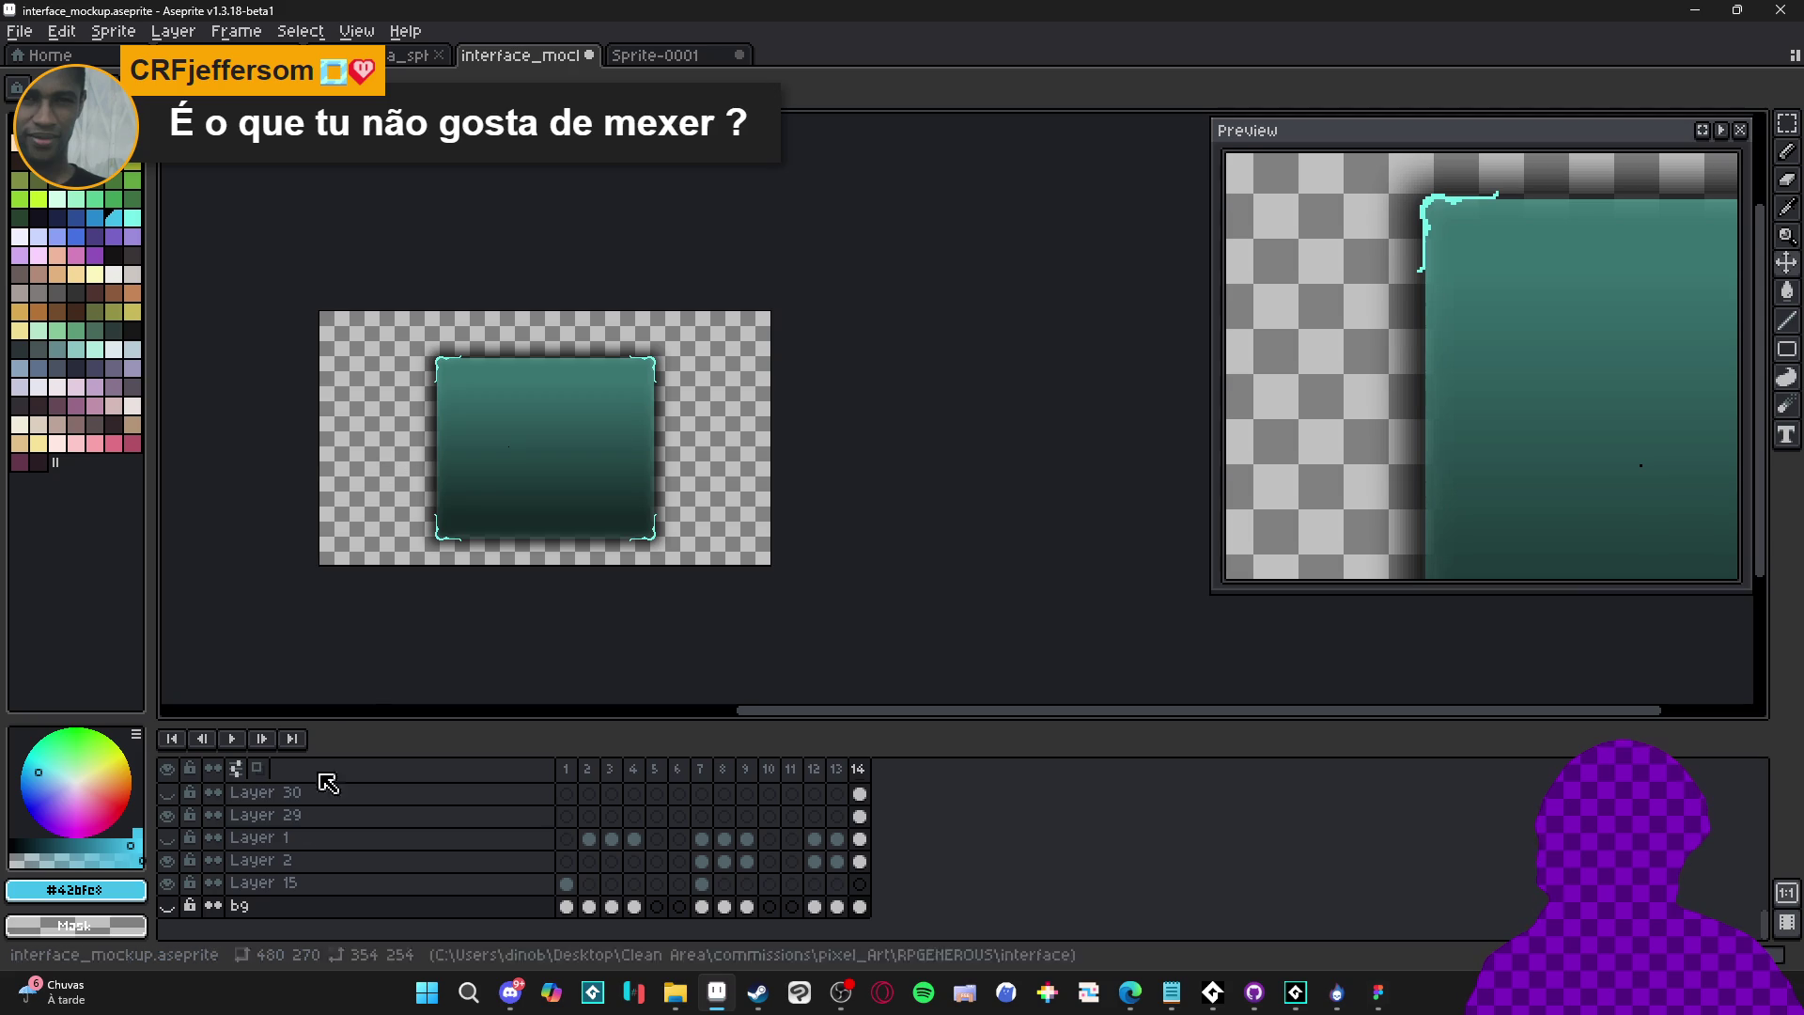
pyautogui.click(169, 907)
pyautogui.click(169, 907)
pyautogui.click(234, 907)
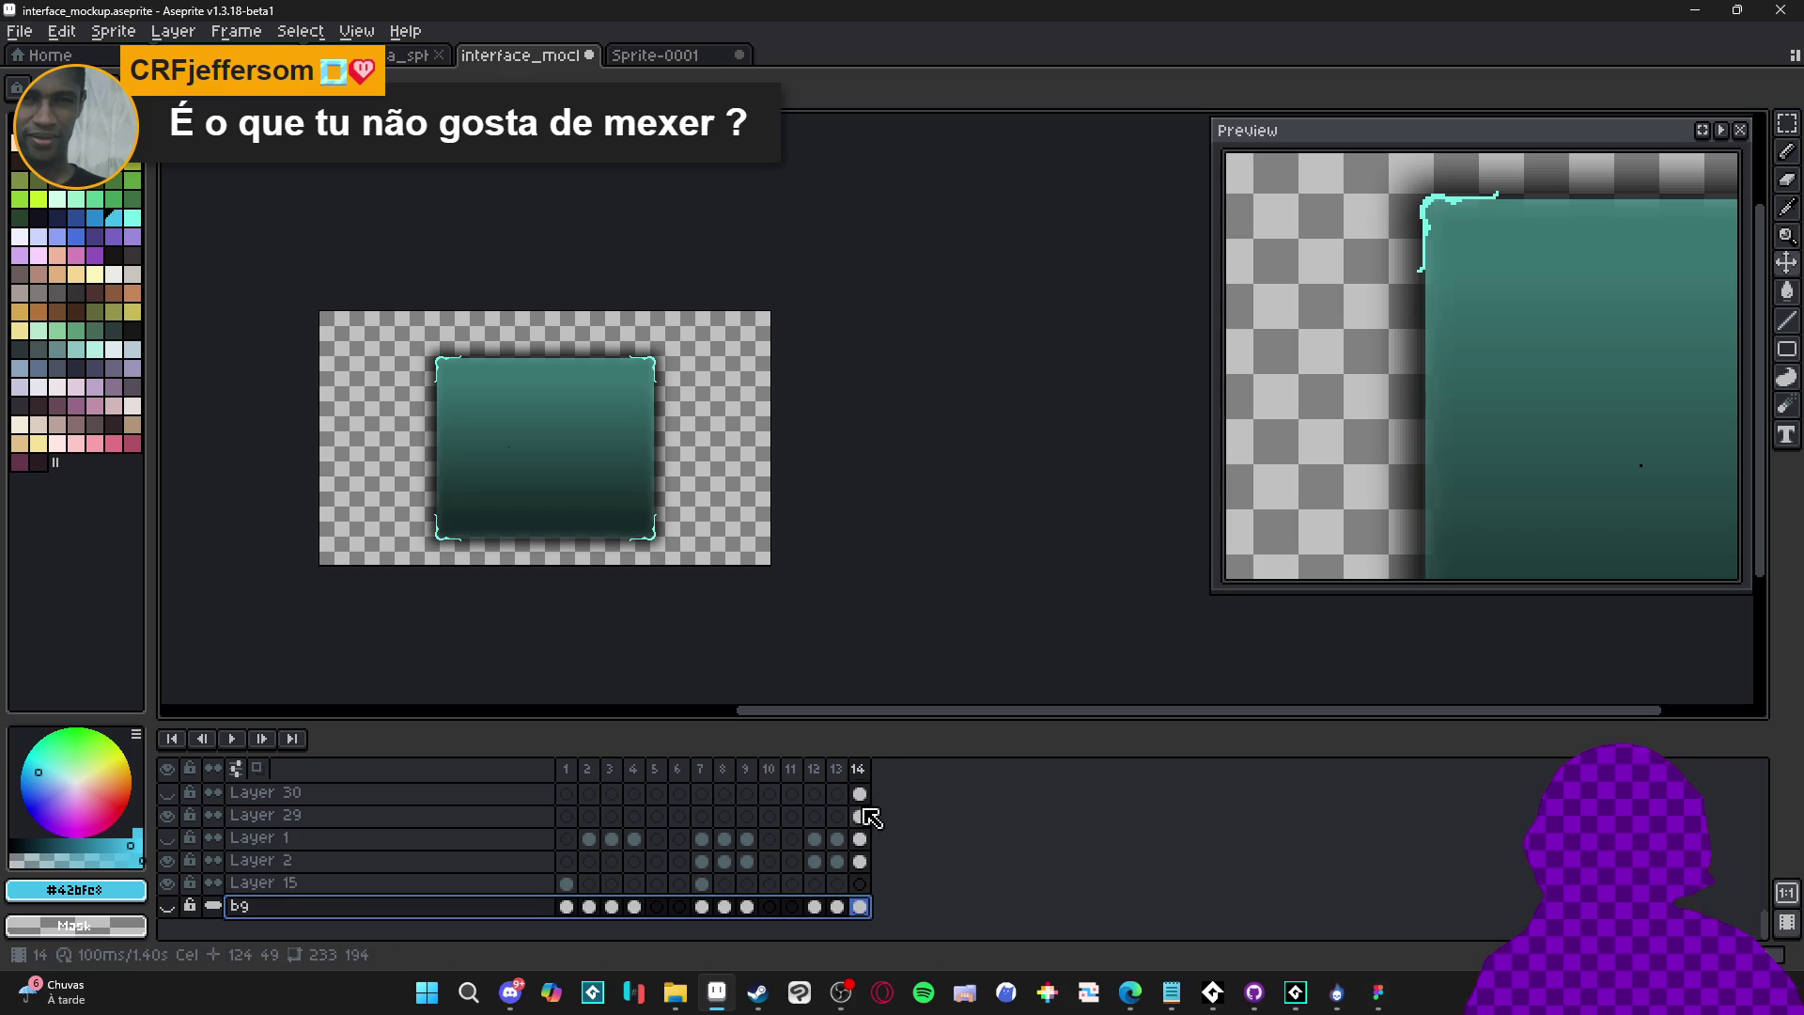
# Select frame 14 and start saving as interface_mockup.aseprite
pyautogui.click(859, 769)
pyautogui.scroll(5, 869, 793)
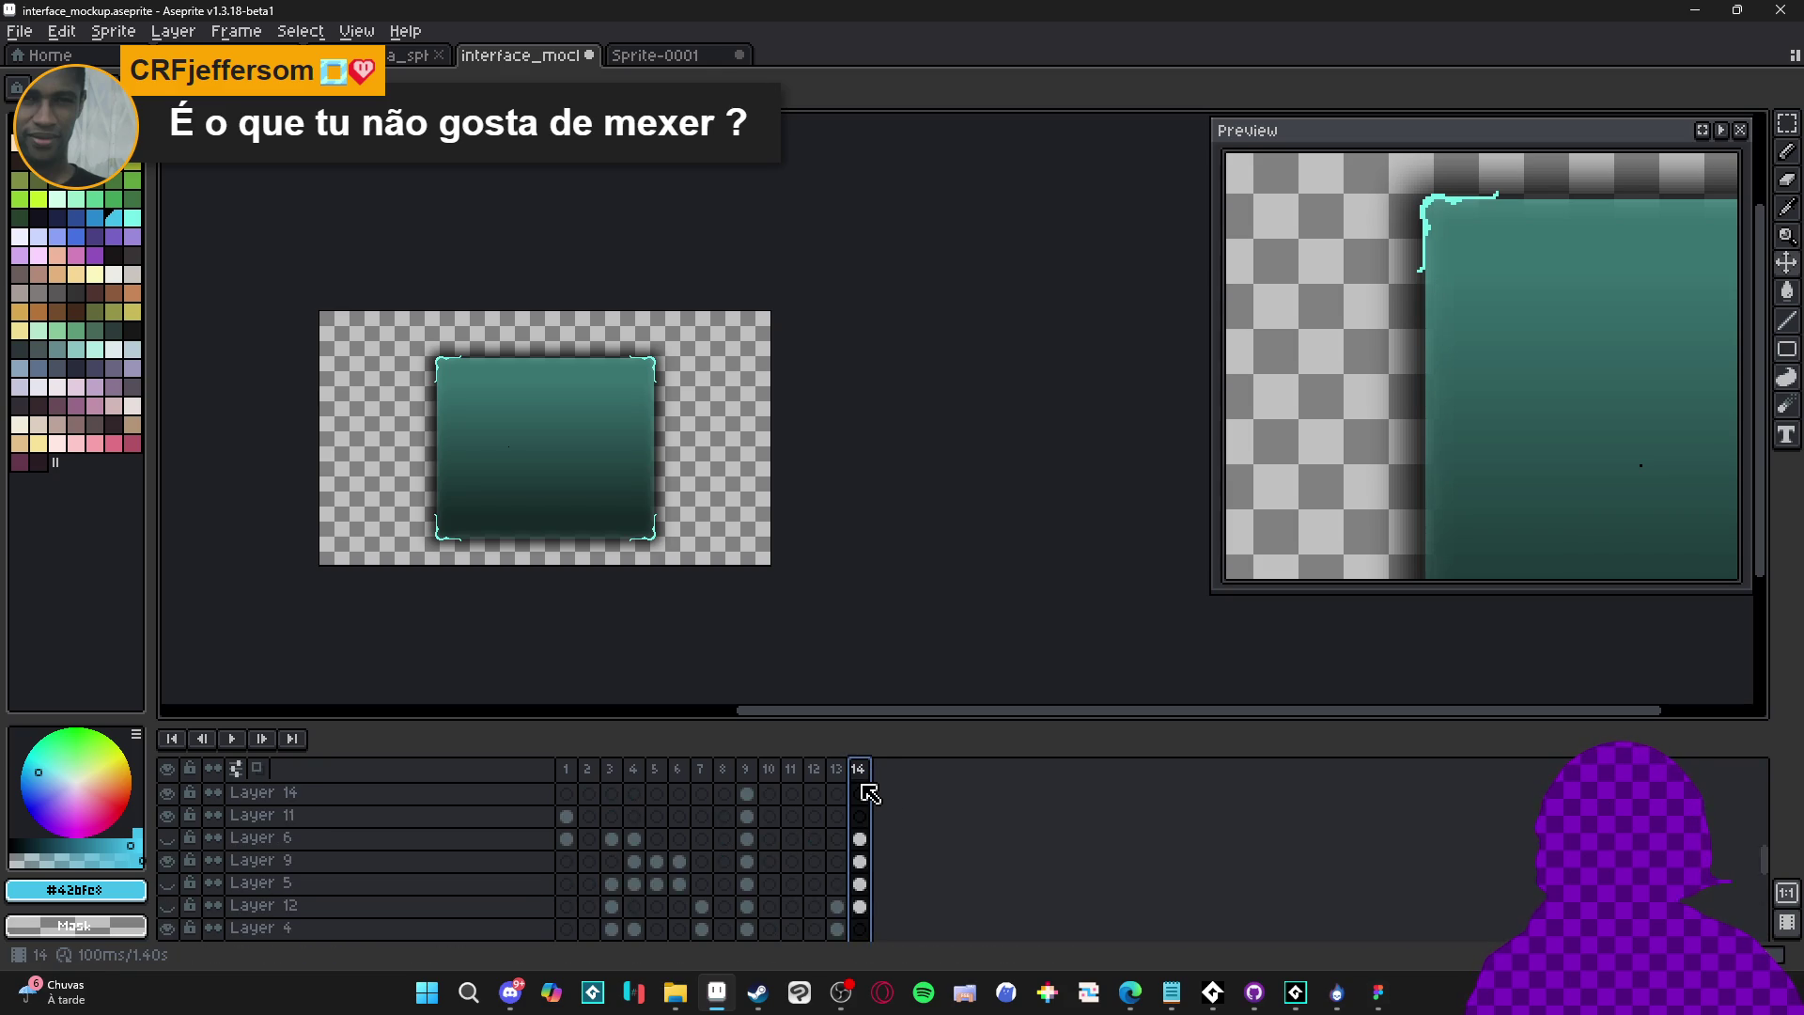
pyautogui.scroll(-5, 869, 793)
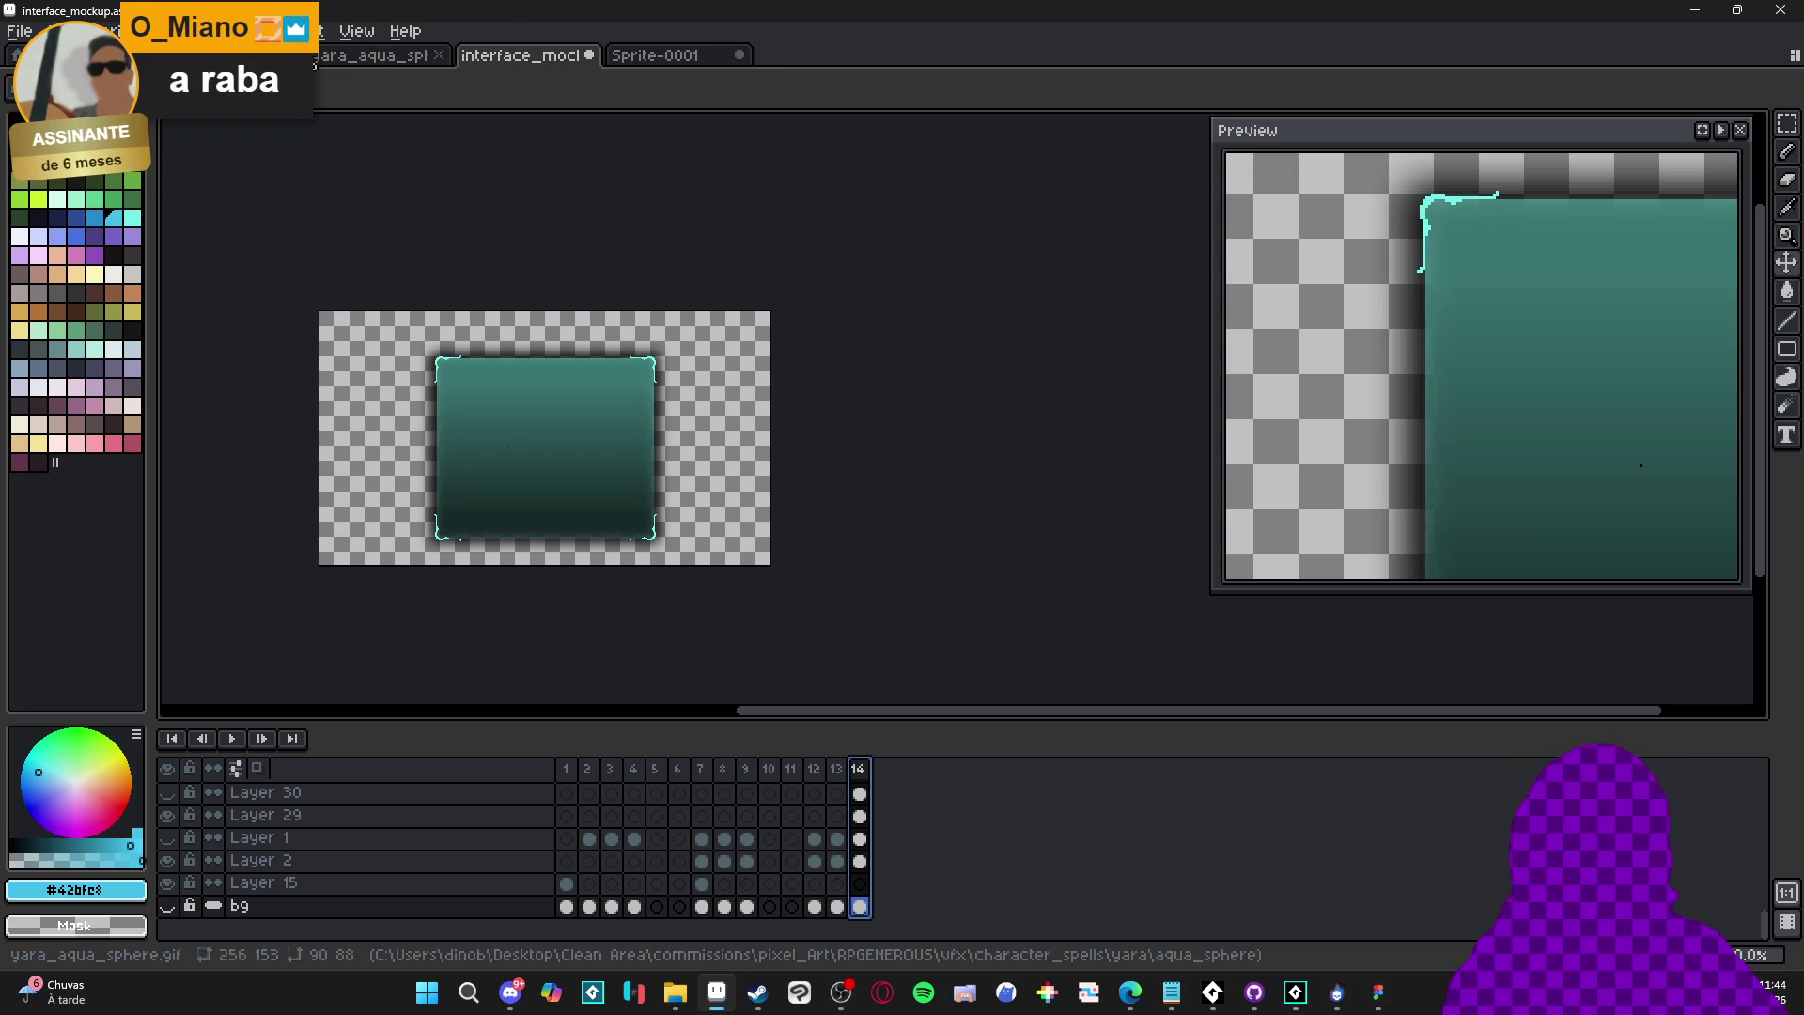
pyautogui.click(19, 31)
pyautogui.click(56, 127)
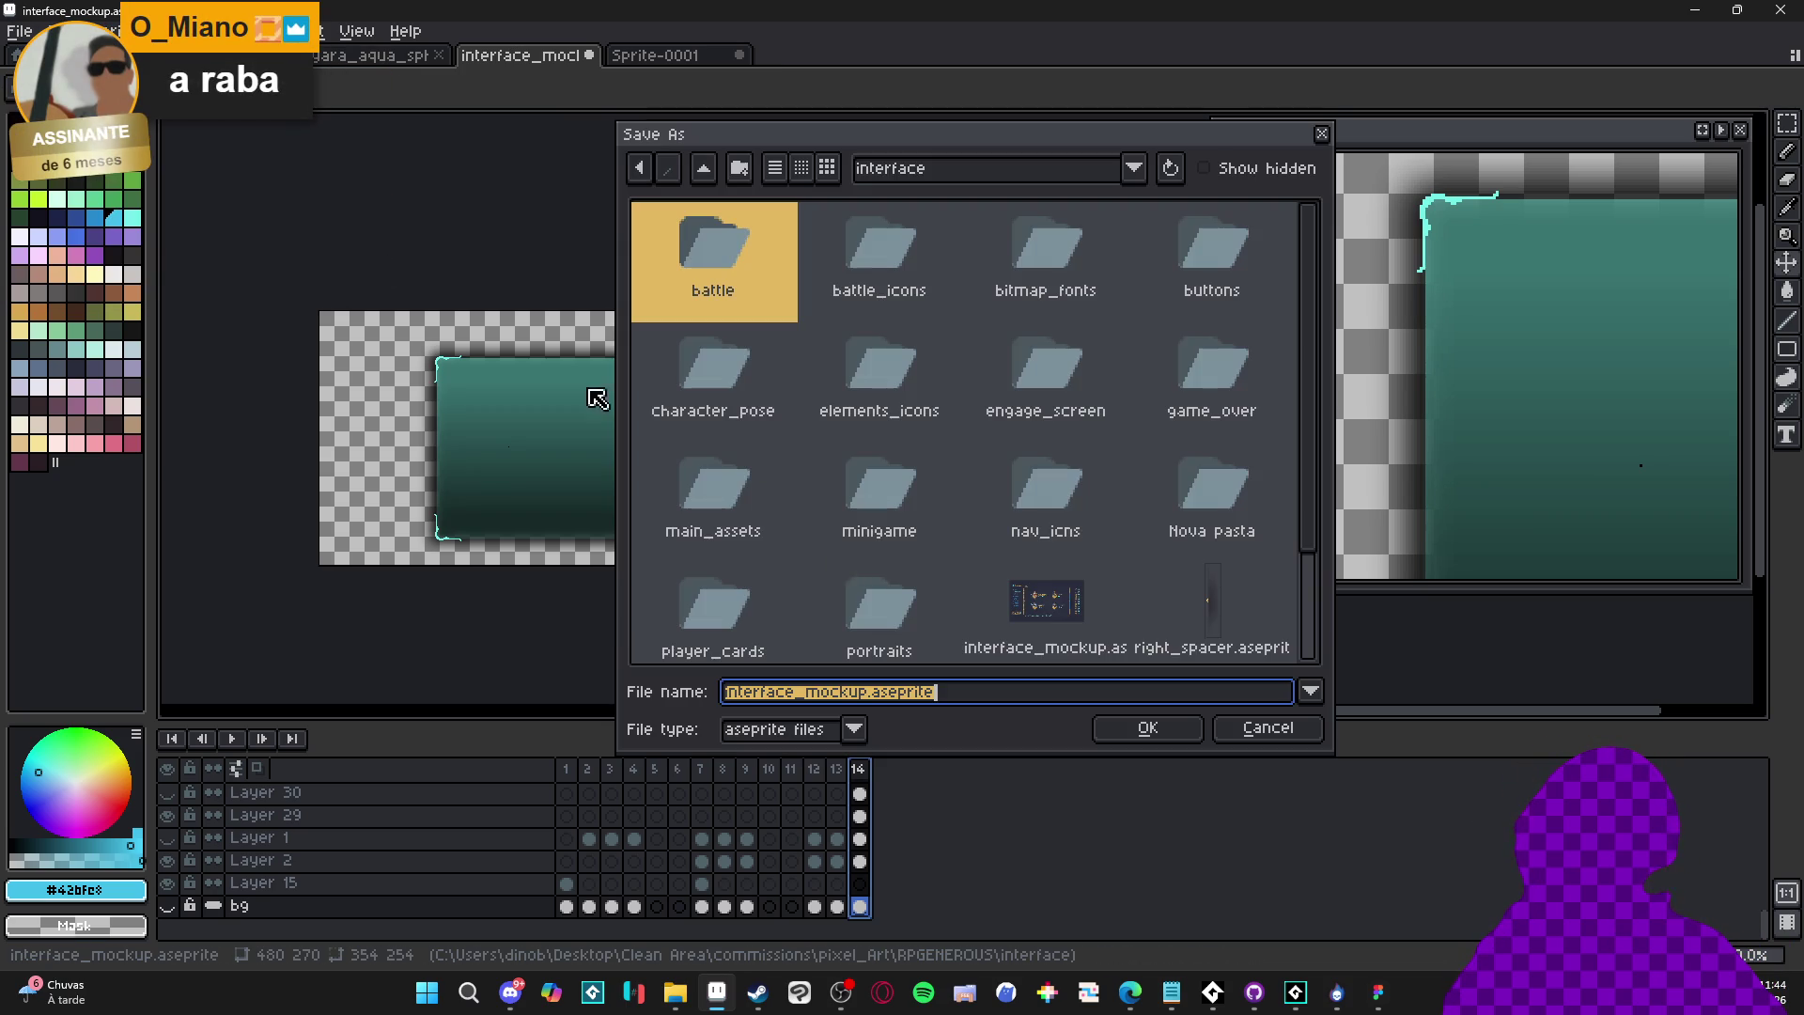
# Pick png in the Save As dialog, then cancel it
pyautogui.click(810, 731)
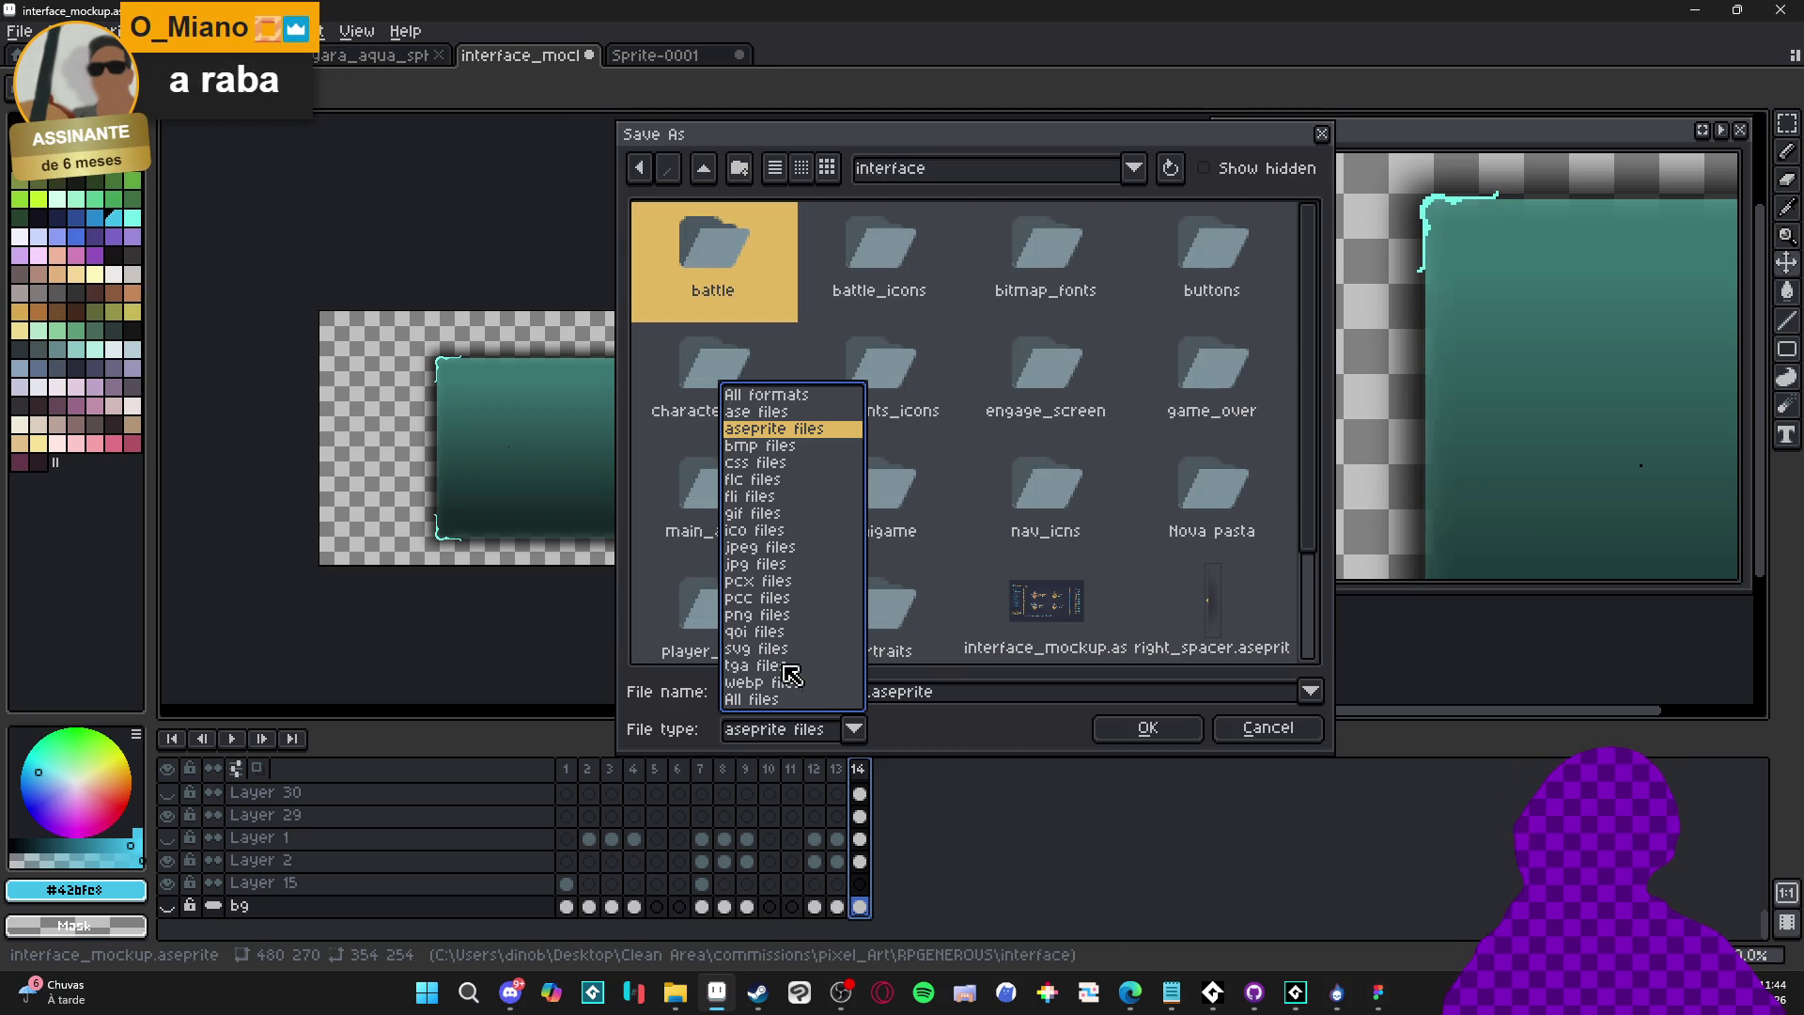
pyautogui.click(752, 614)
pyautogui.scroll(-1, 958, 588)
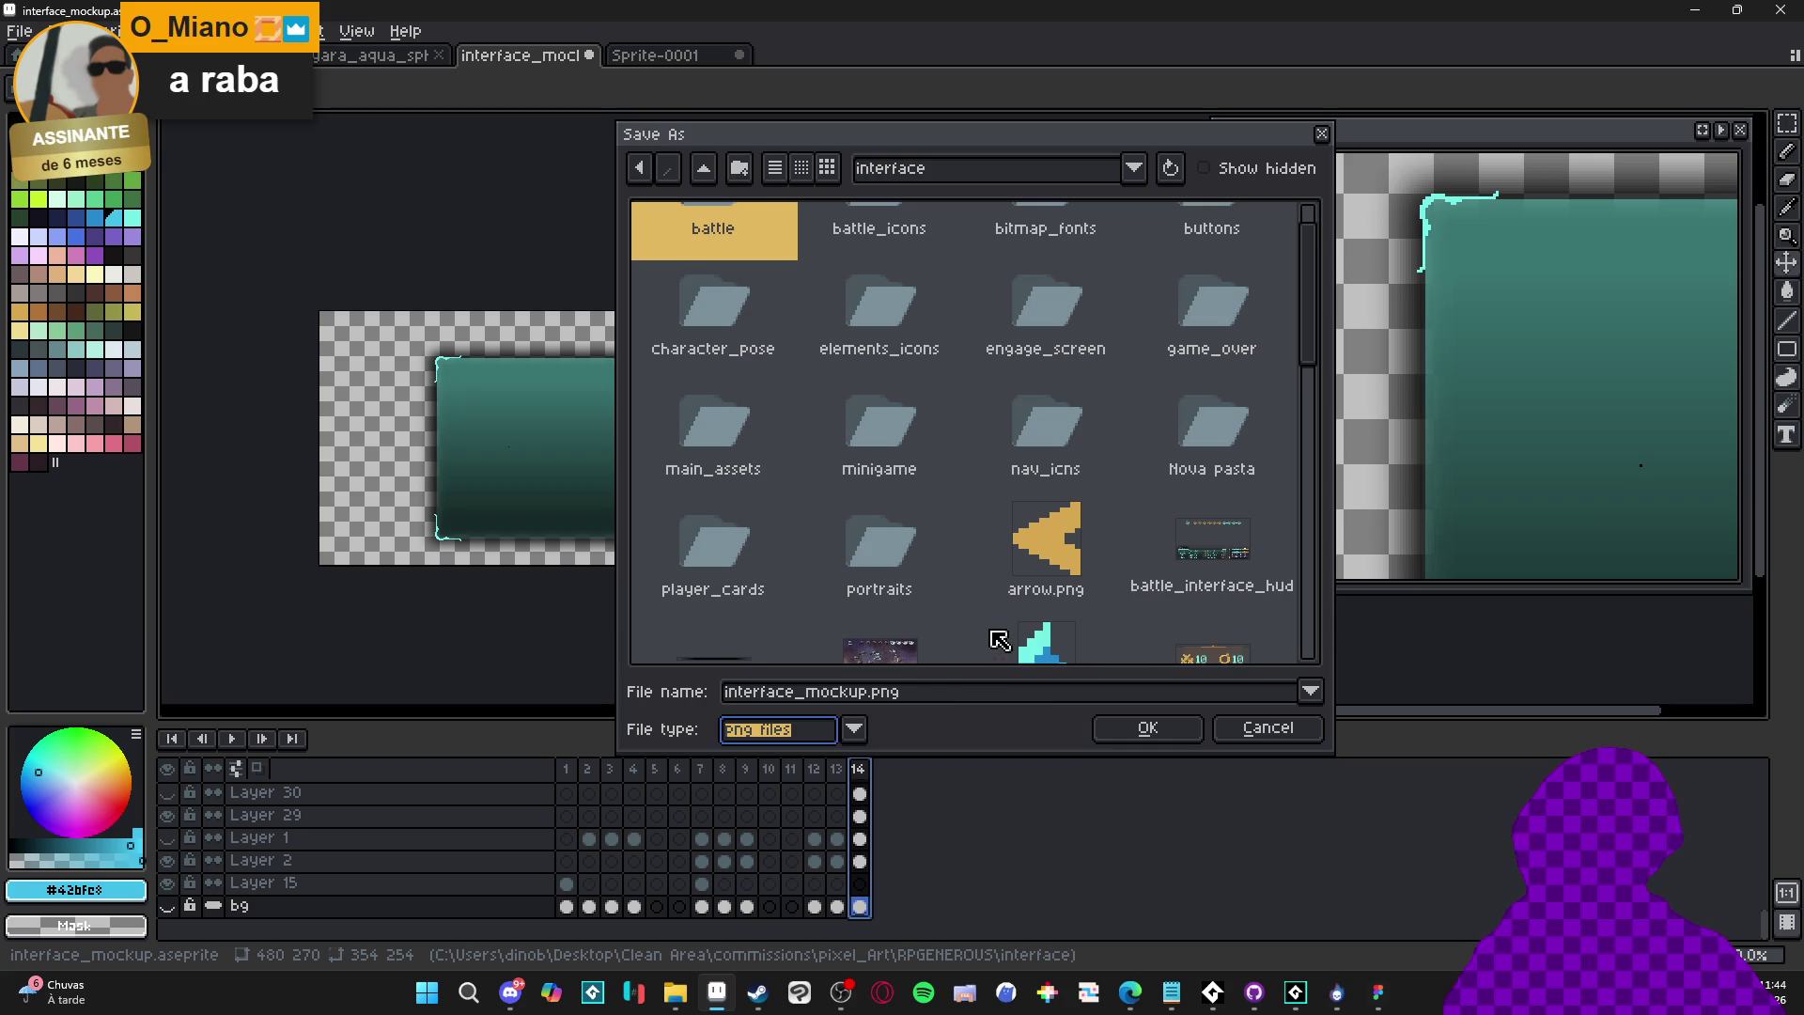
pyautogui.click(1268, 729)
# Open Export with Frames set to Selected frames and browse for a location
pyautogui.hotkey('ctrl', 'alt', 'shift', 's')
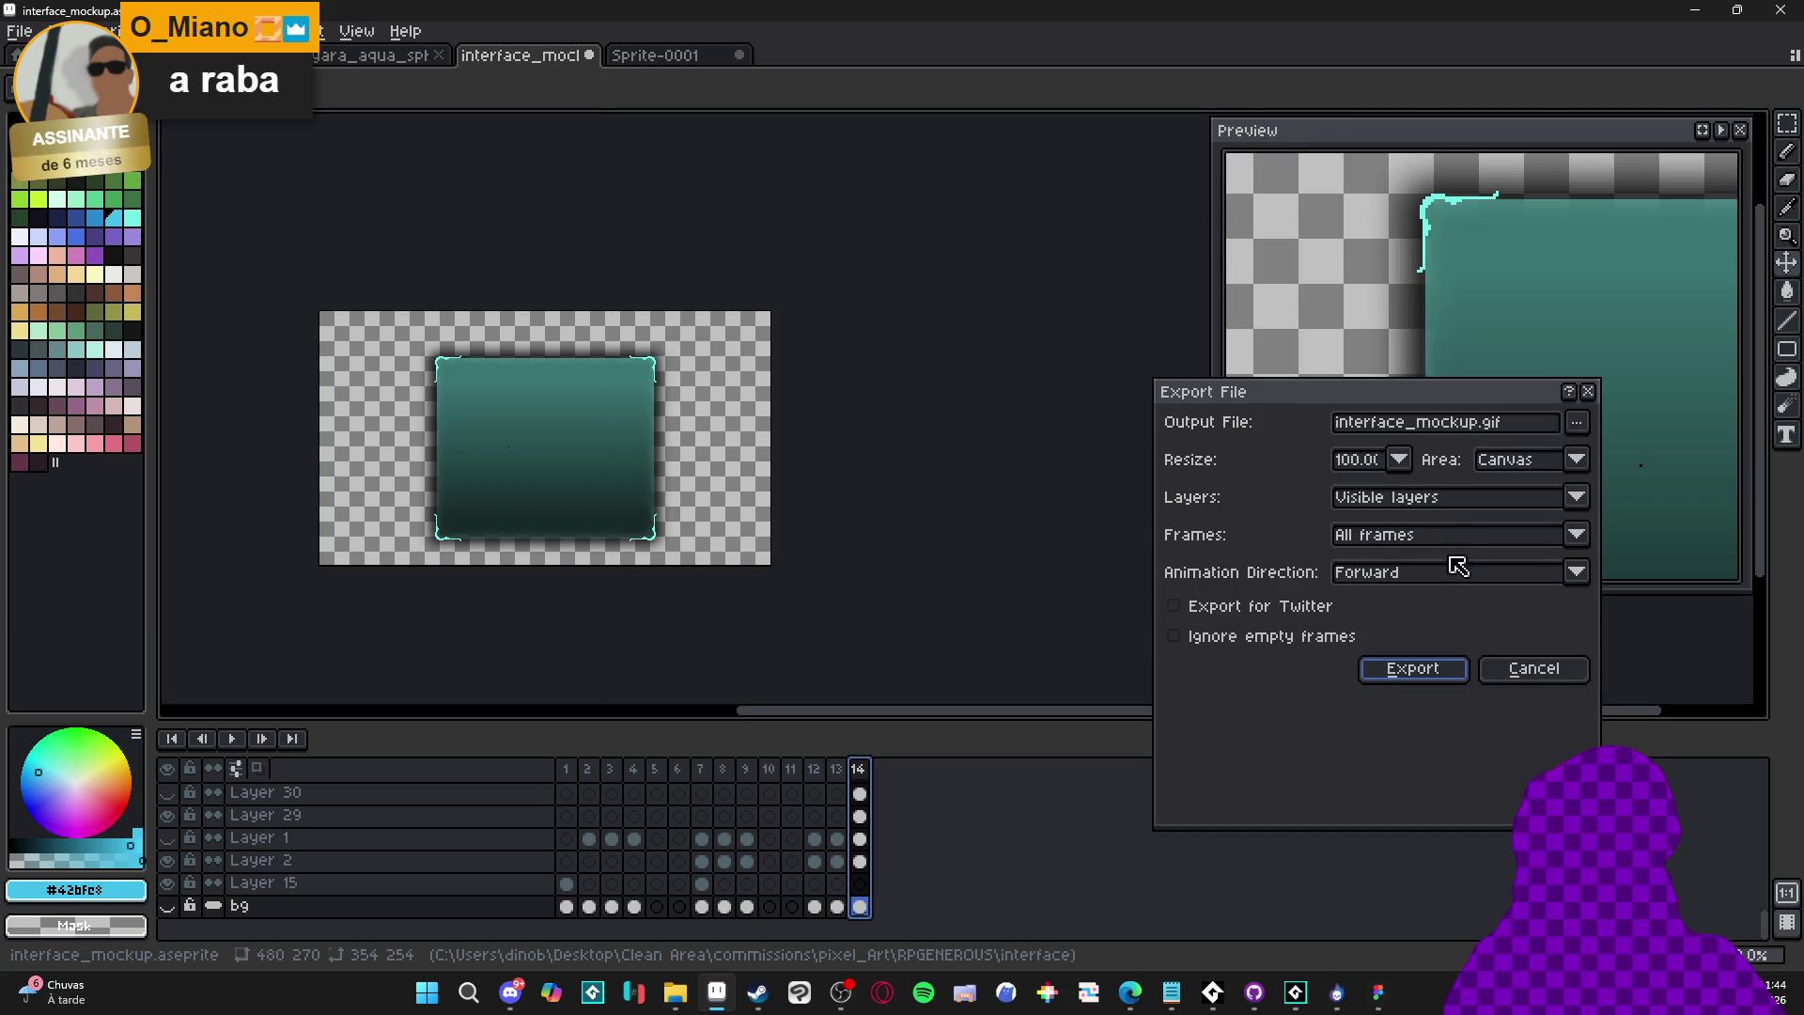
pyautogui.click(1439, 536)
pyautogui.click(1428, 584)
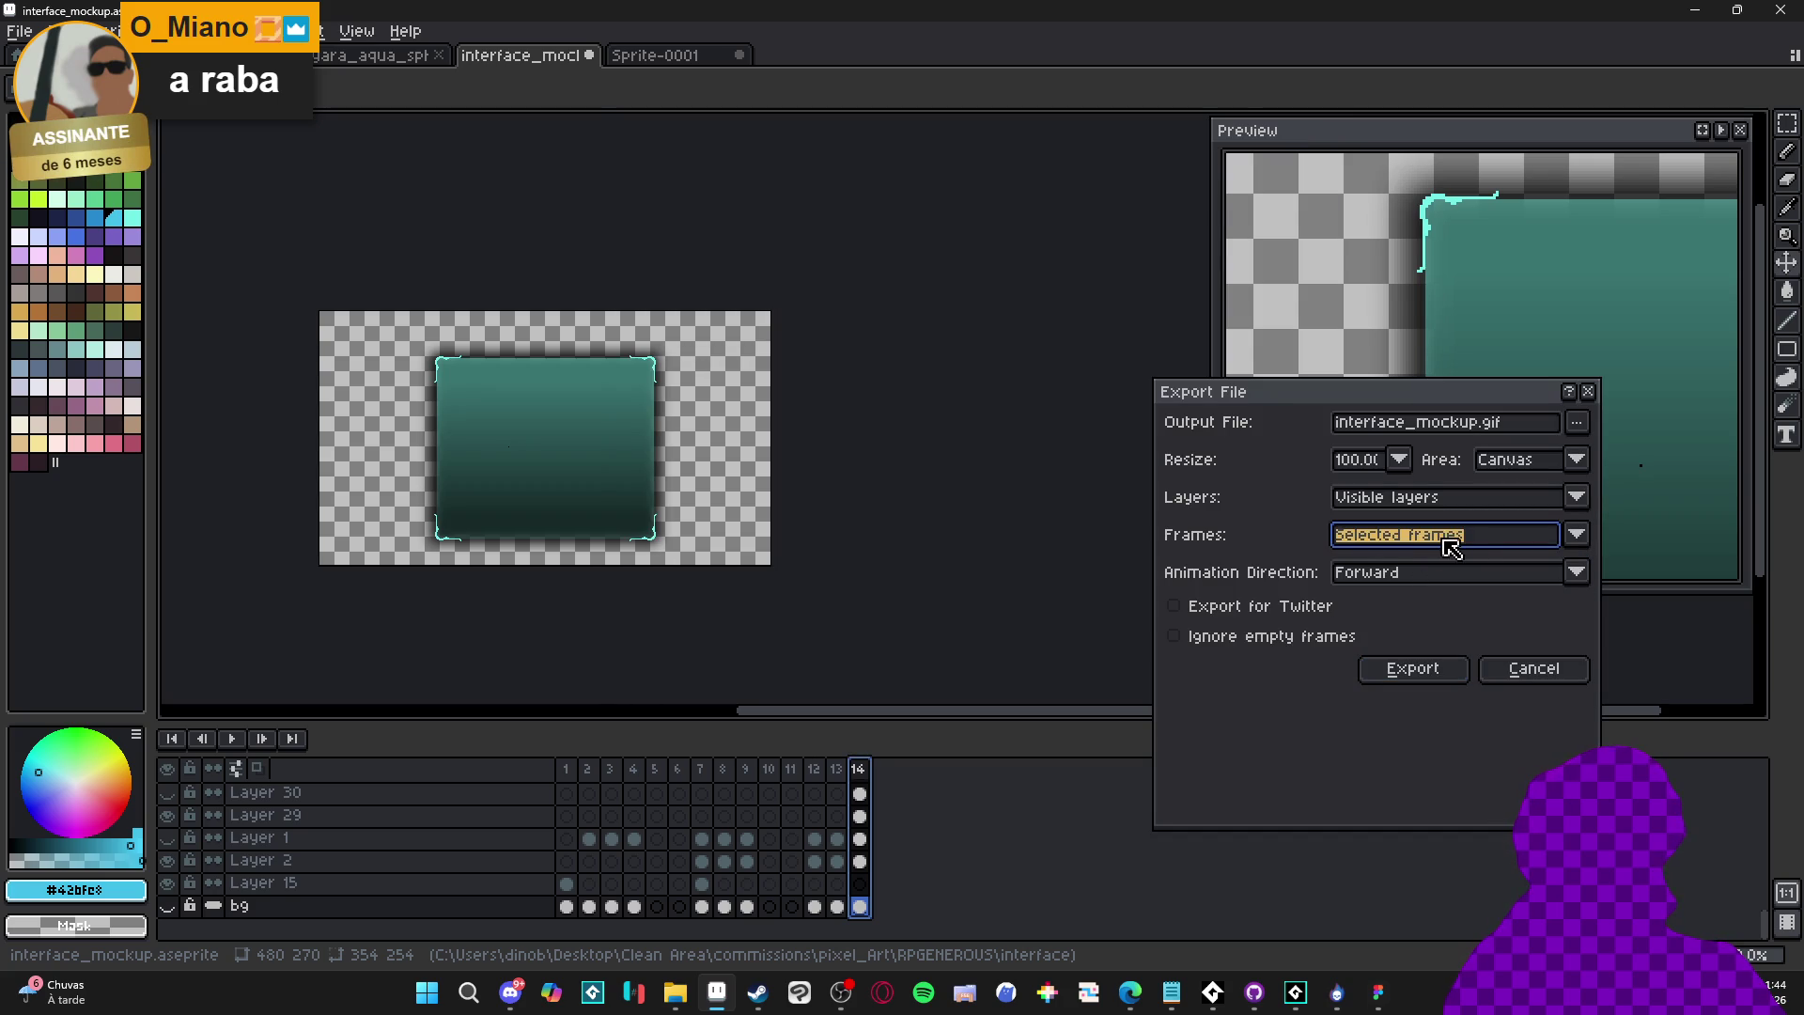
pyautogui.click(1576, 423)
pyautogui.click(1123, 454)
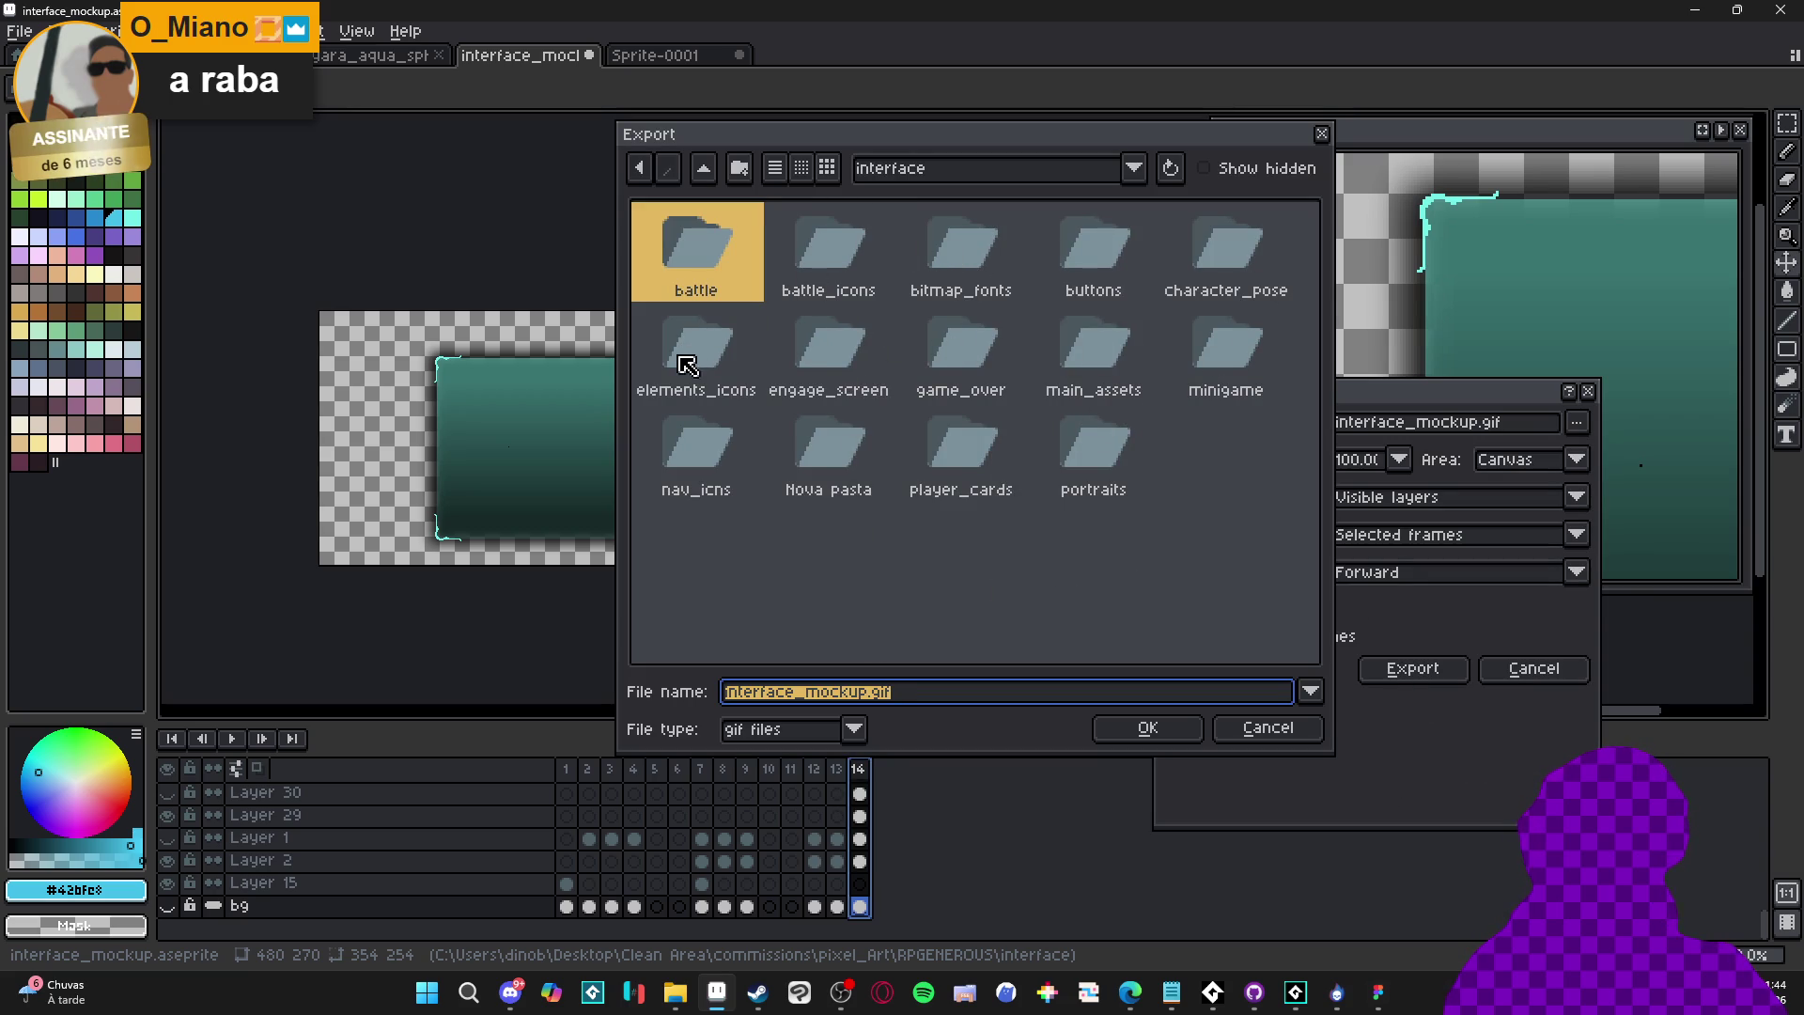
# Create a spoils folder and set the export to spr_spoils_card.png
pyautogui.click(740, 168)
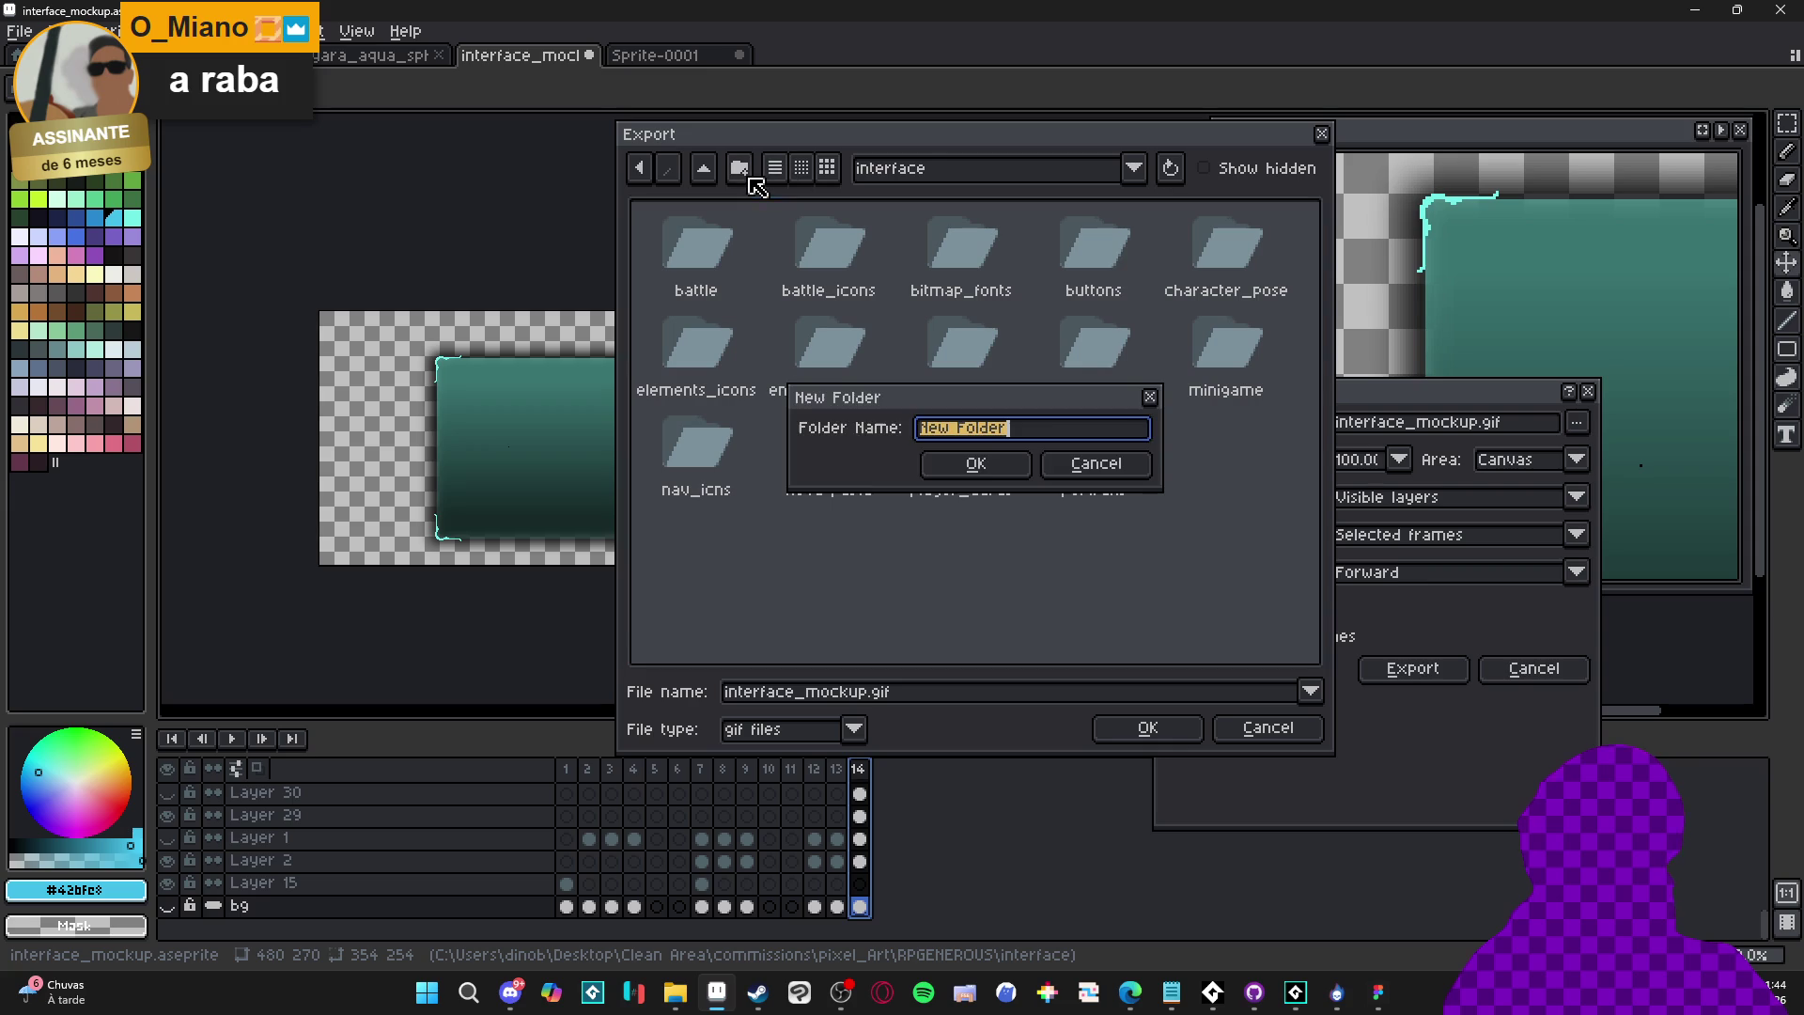
pyautogui.write('spo')
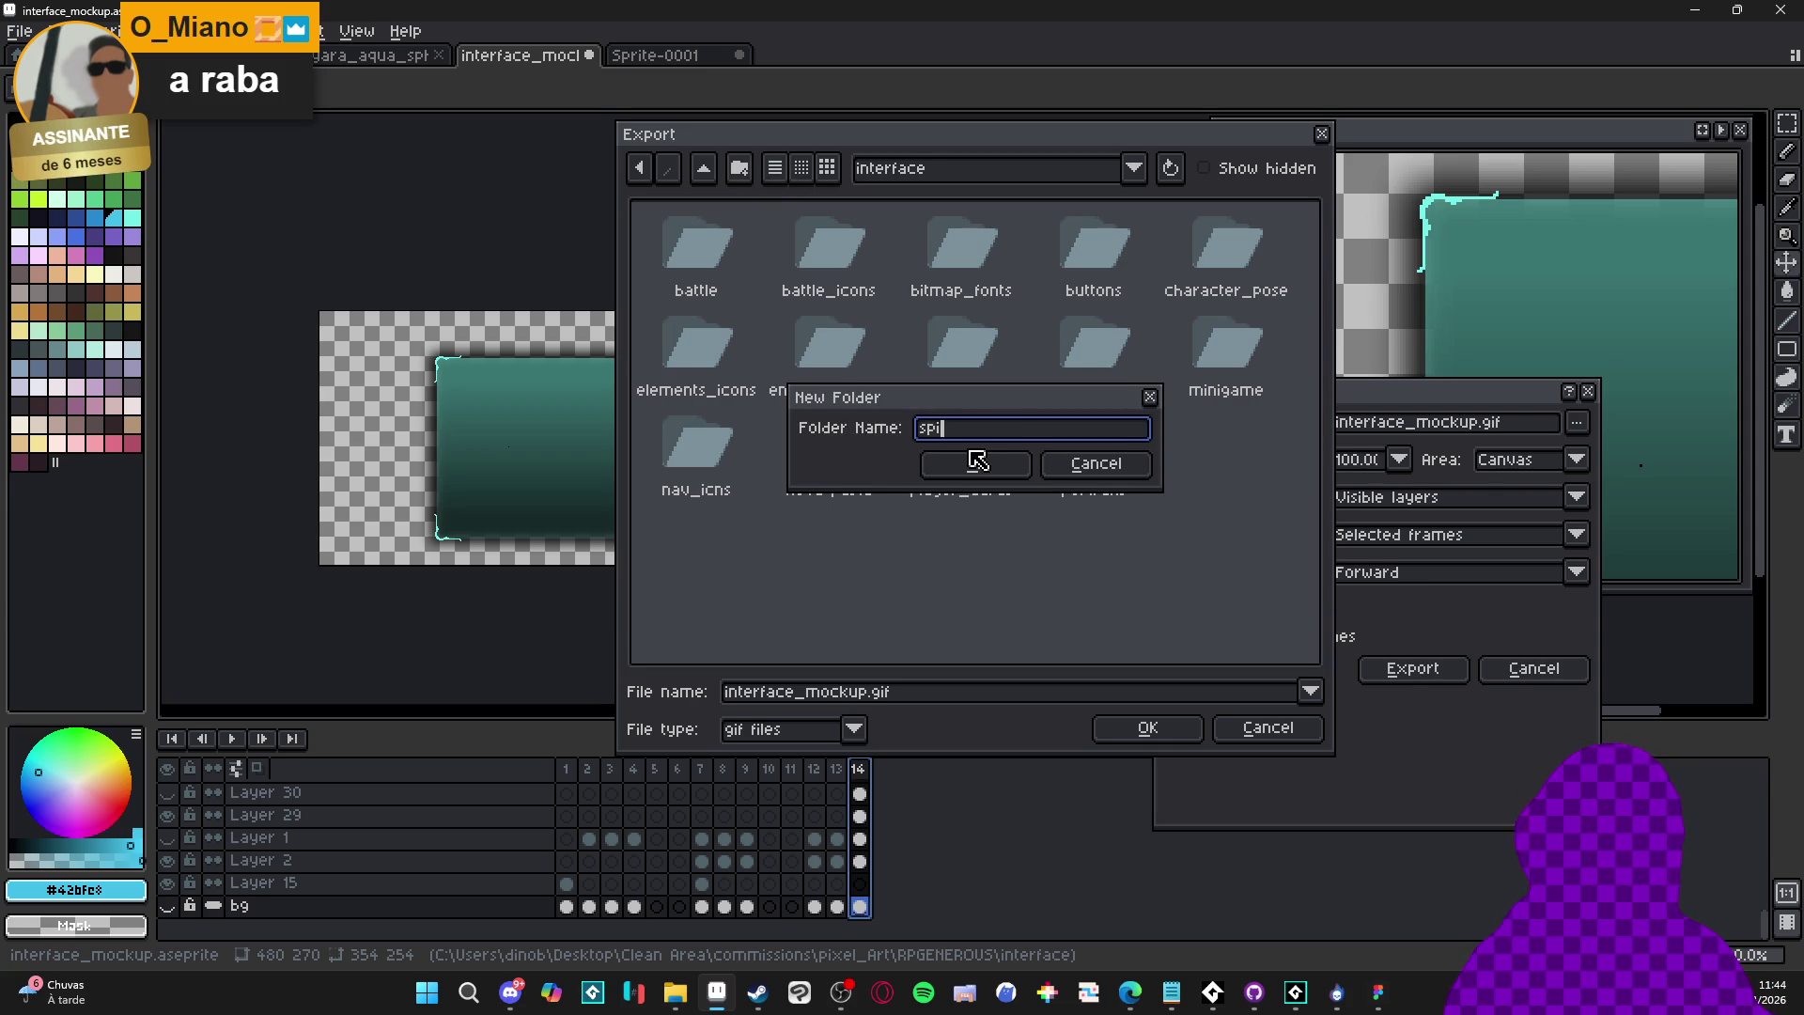
pyautogui.write('ils')
pyautogui.click(977, 463)
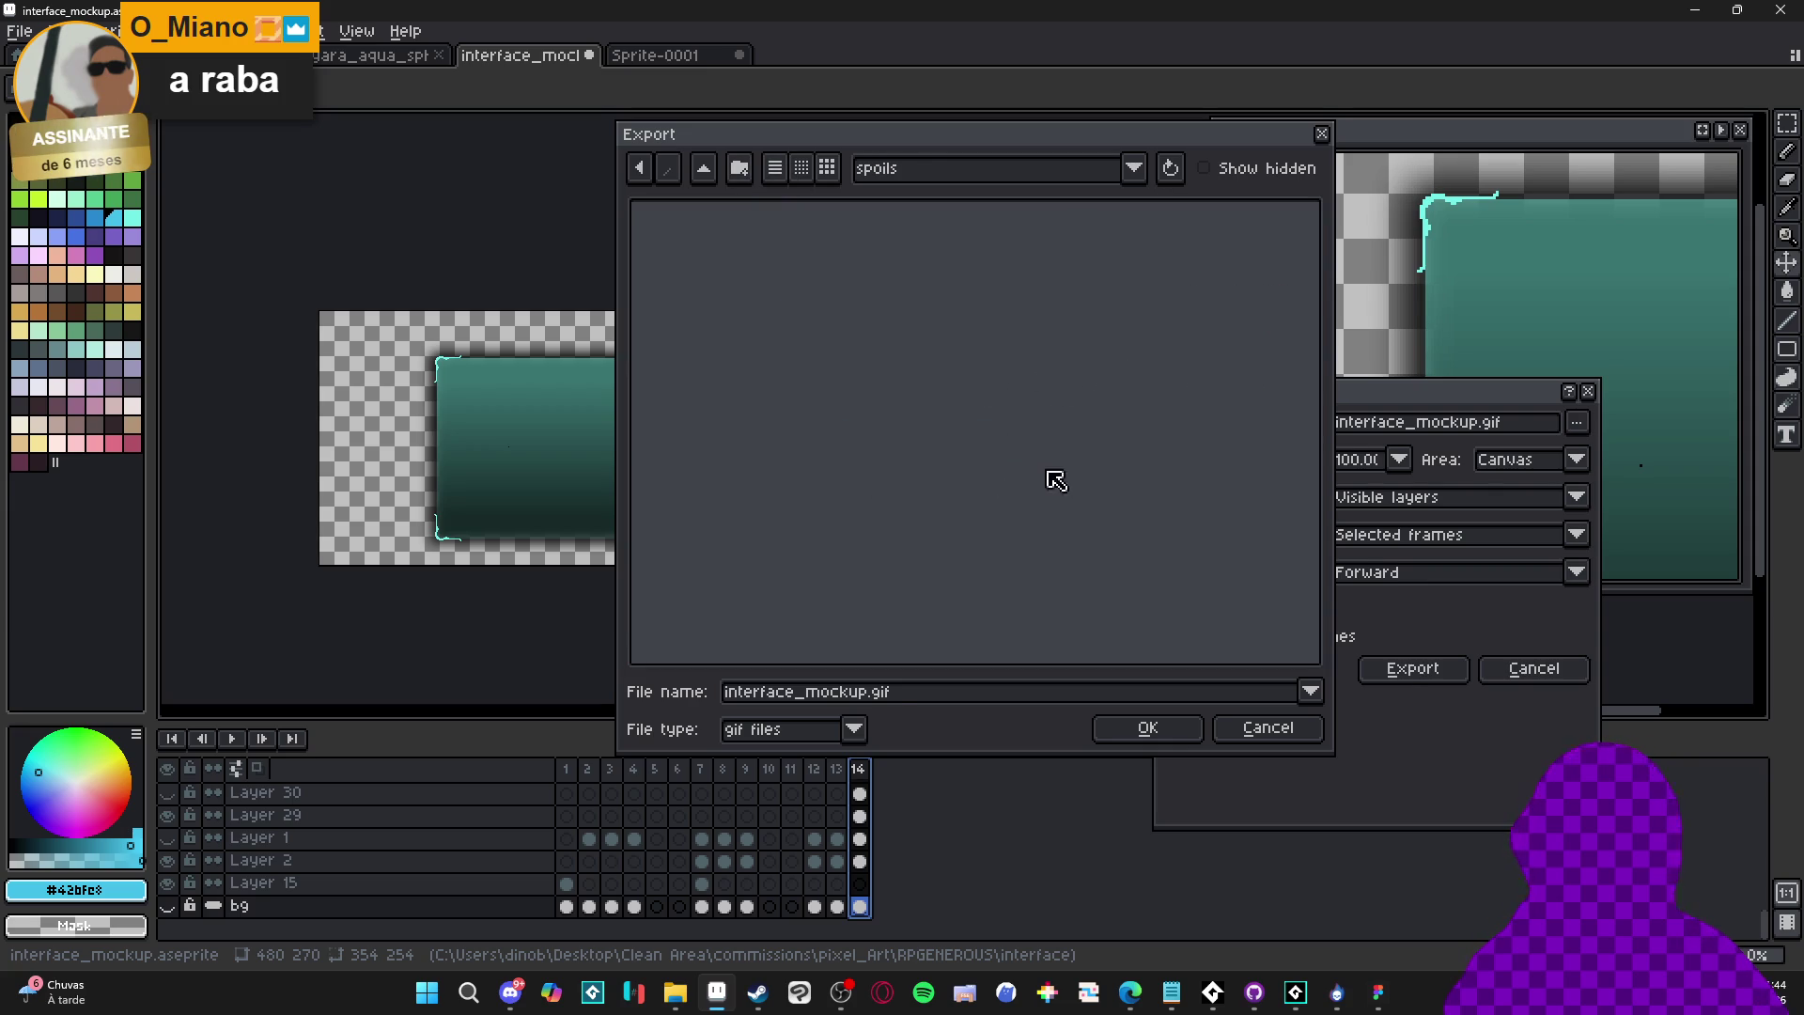
pyautogui.click(833, 739)
pyautogui.click(759, 624)
pyautogui.click(938, 701)
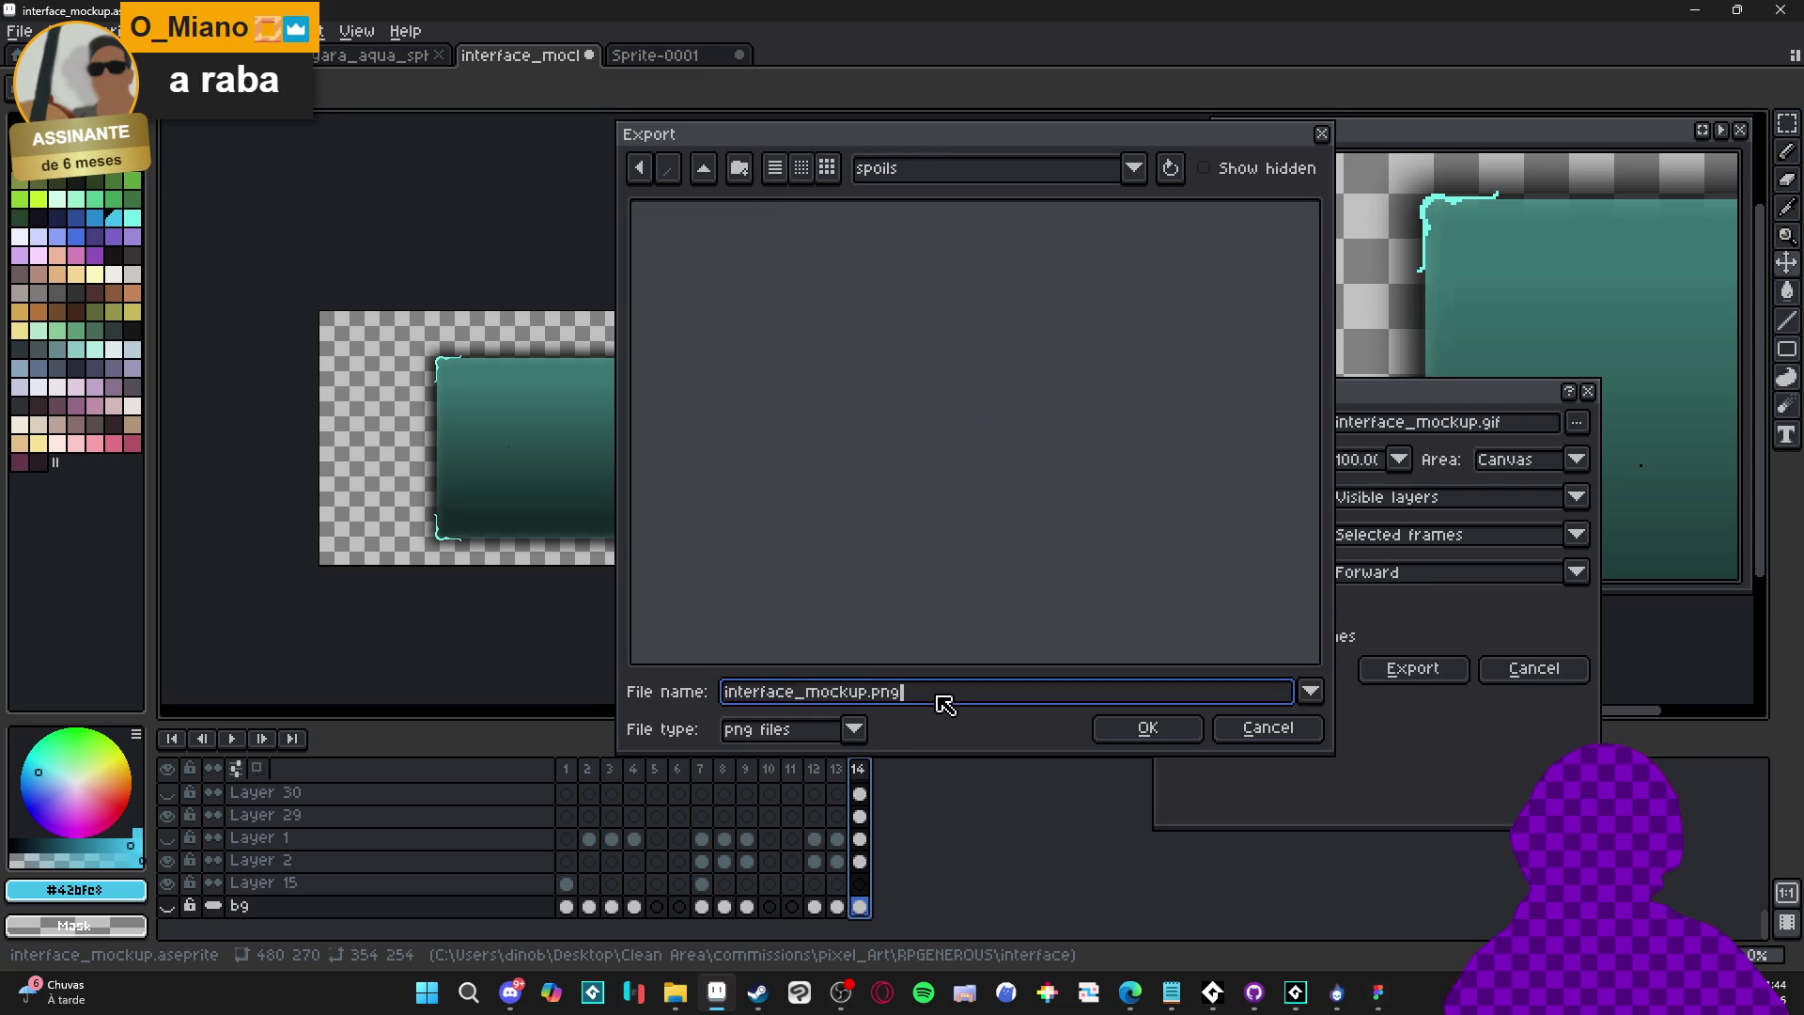
pyautogui.write('spr_spoi')
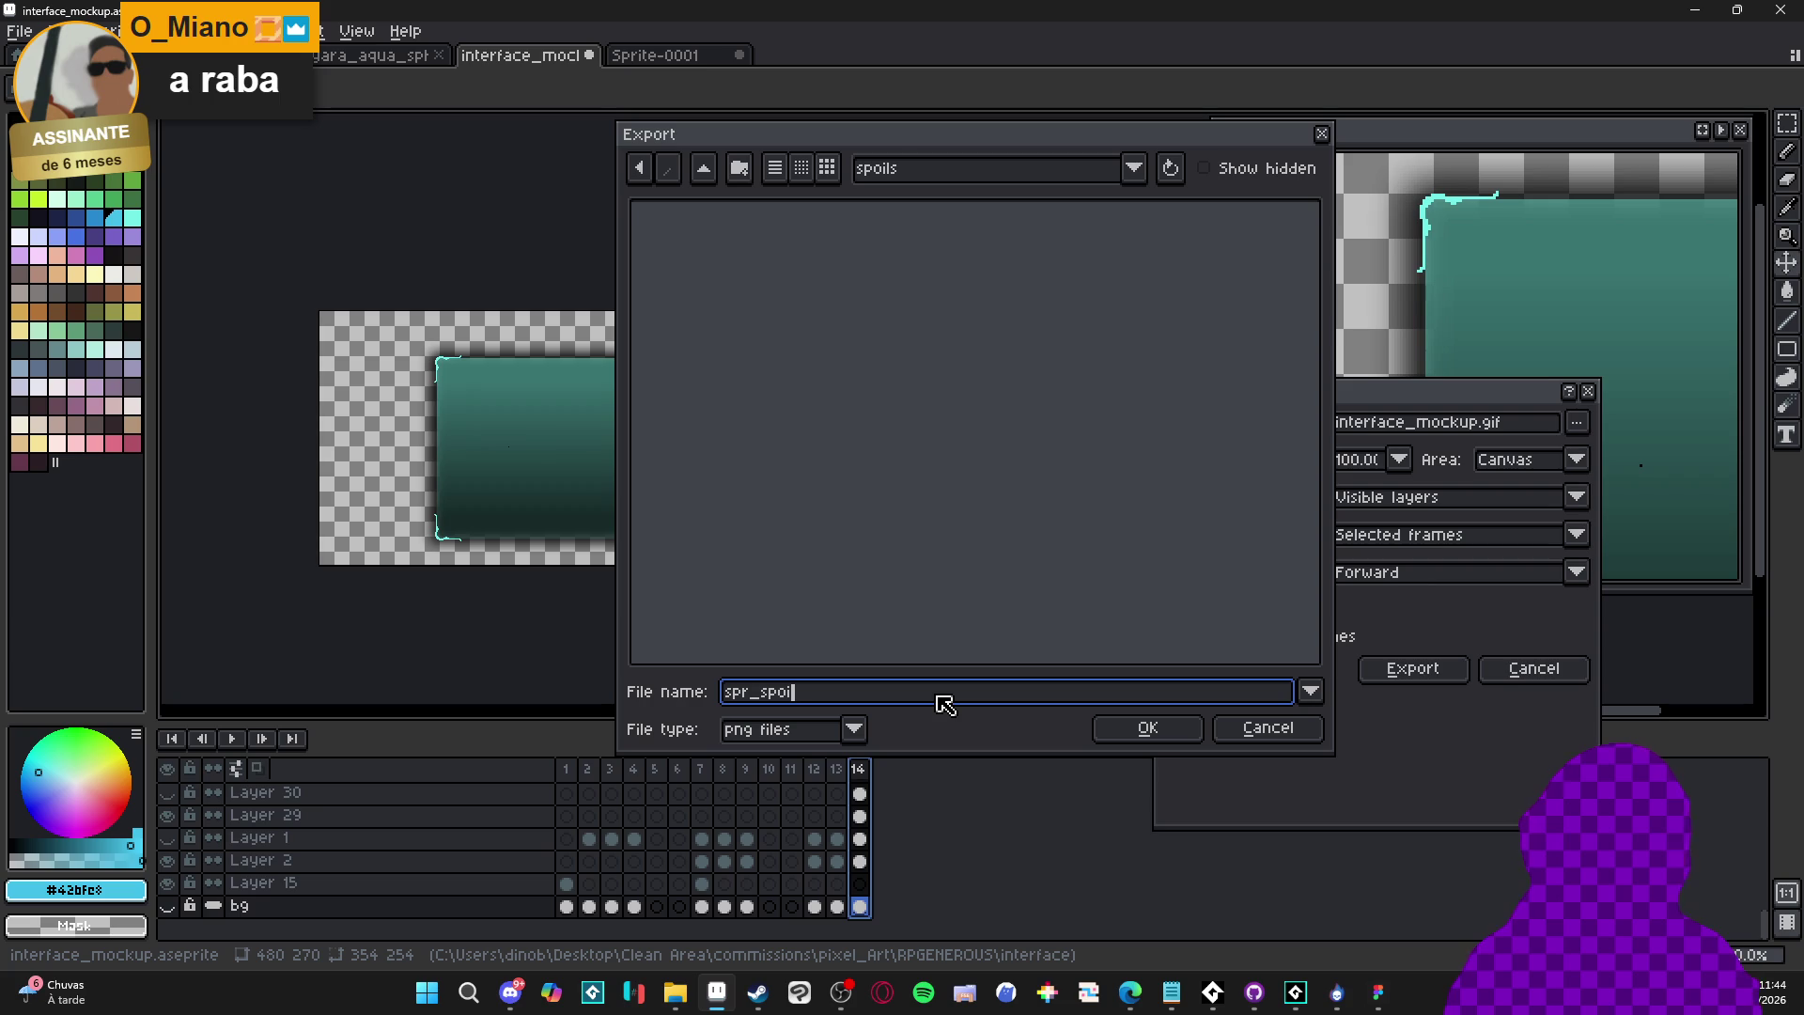
pyautogui.write('ls_card')
pyautogui.press('Return')
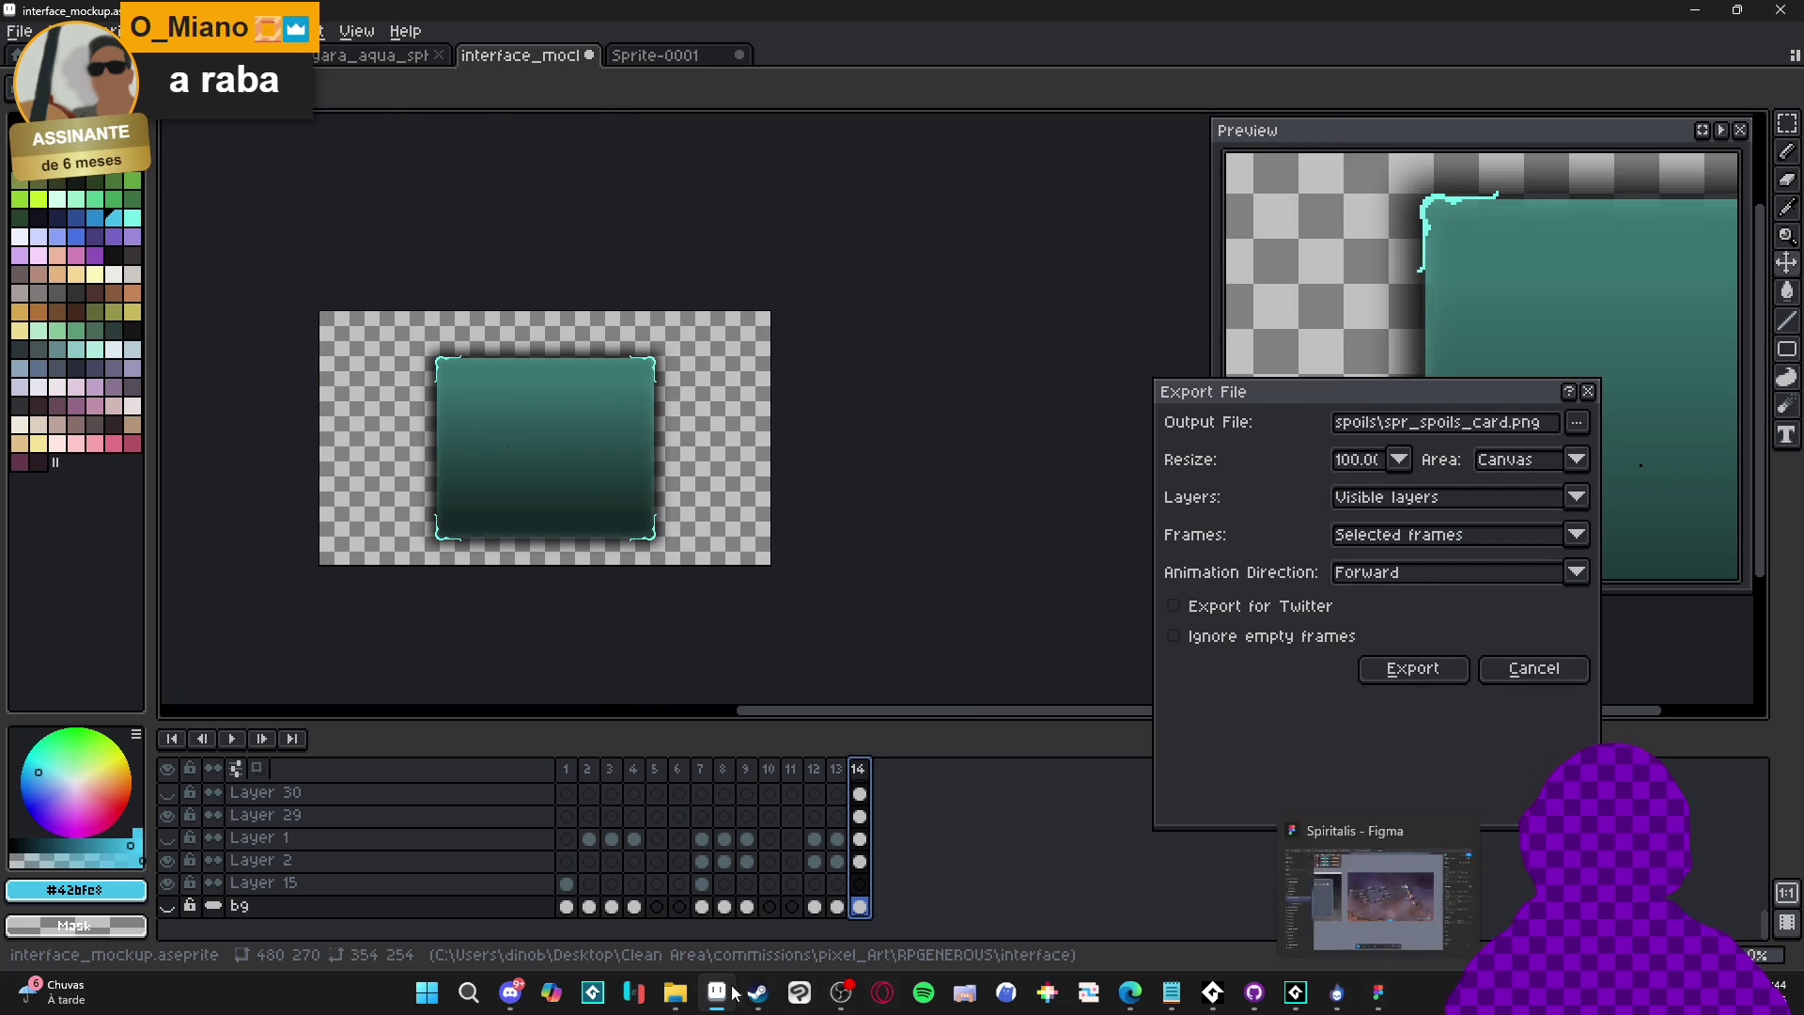
# Open the empty spoils folder in File Explorer and maximize the window
pyautogui.click(676, 992)
pyautogui.click(865, 633)
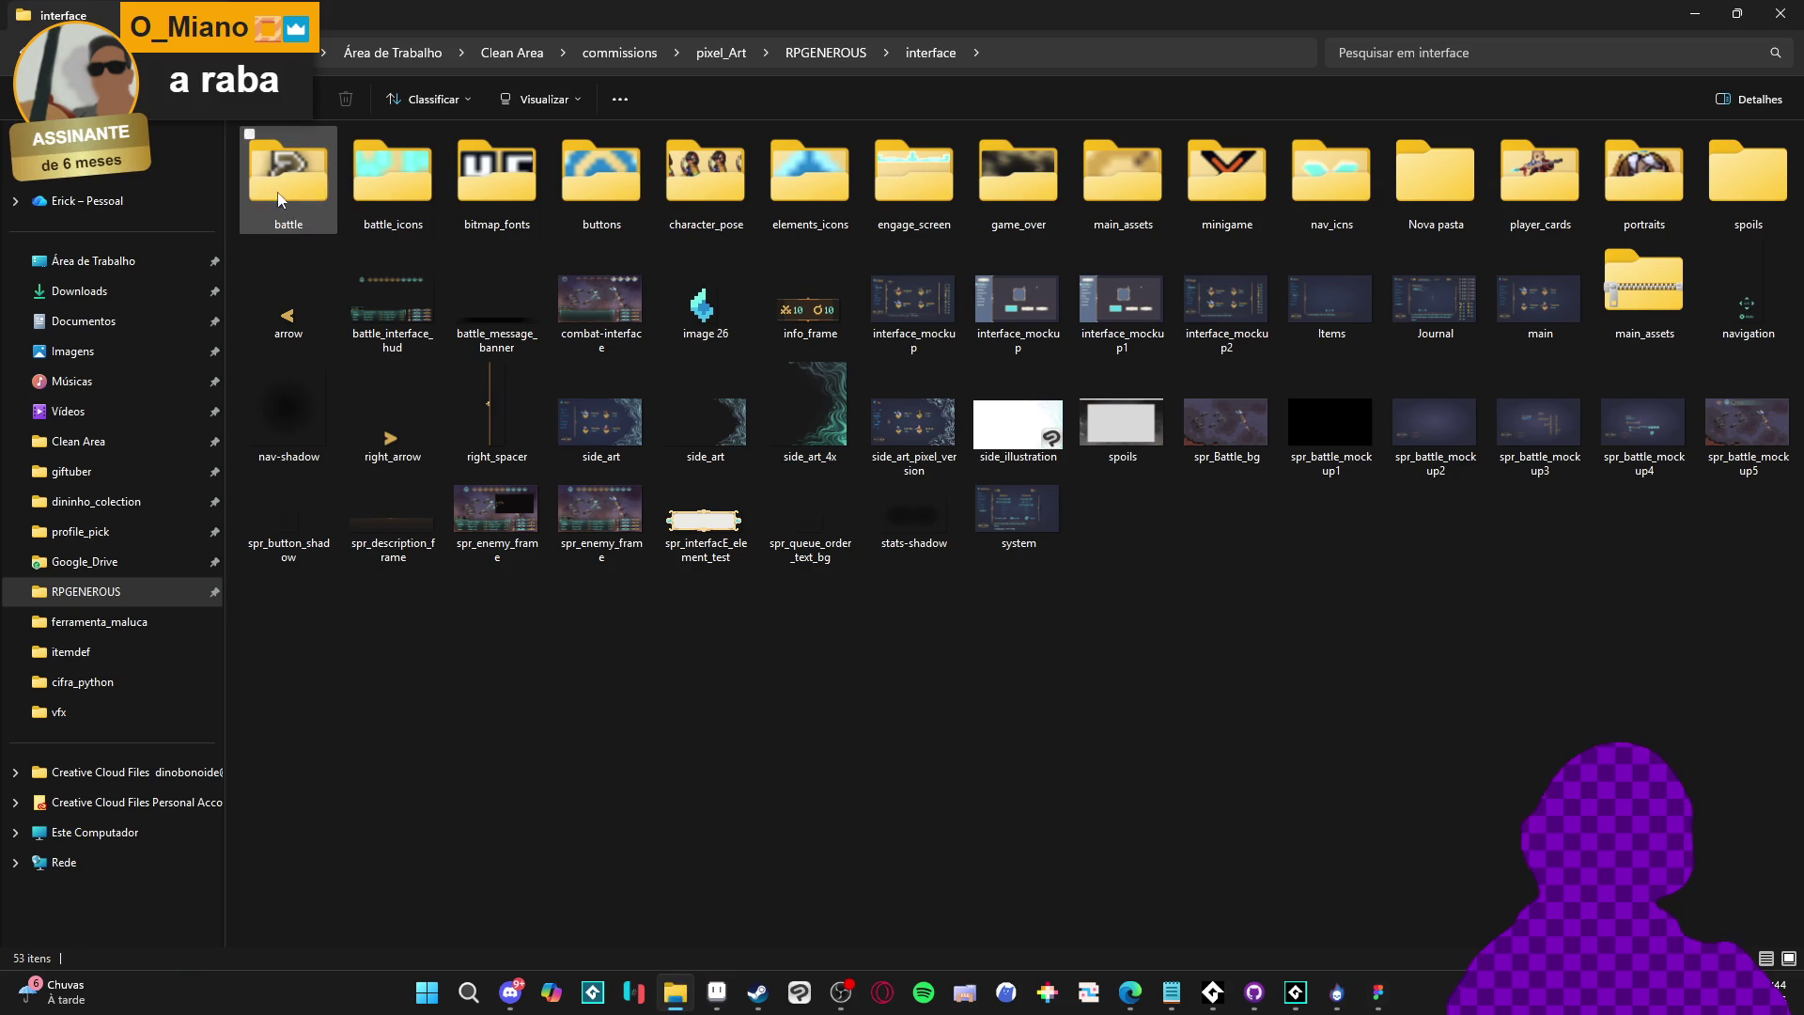
pyautogui.press('s')
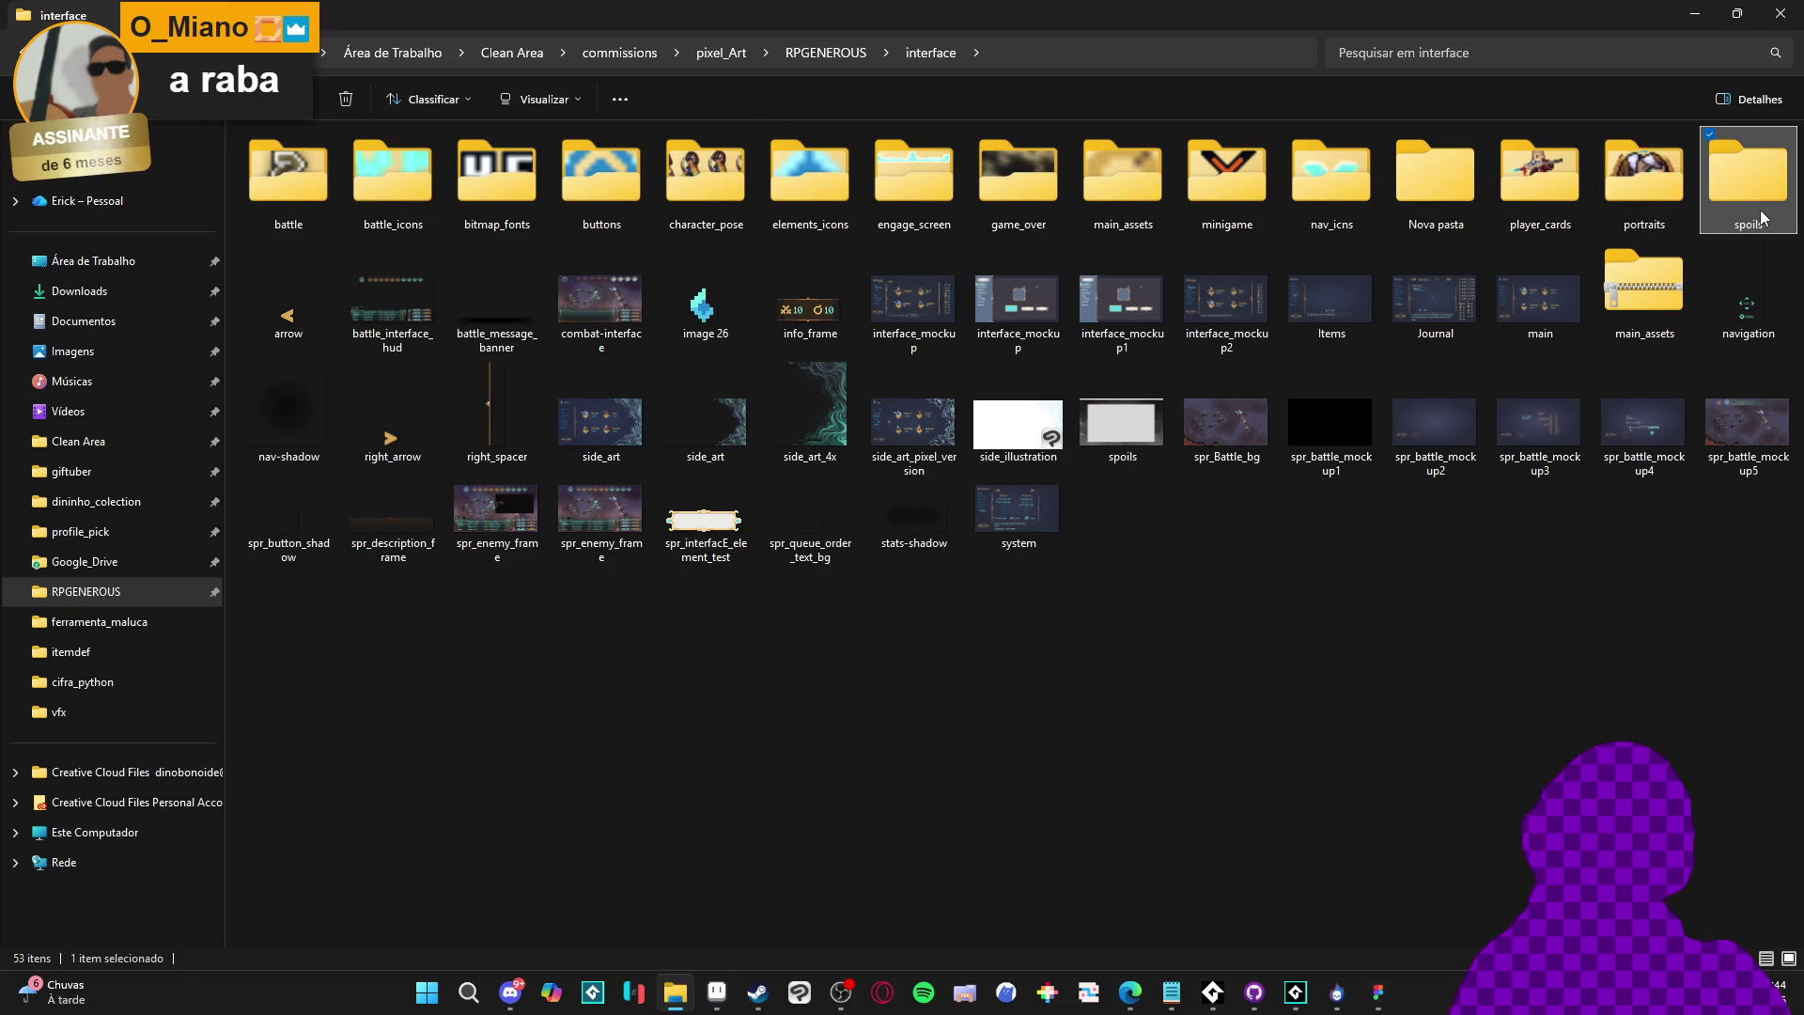
pyautogui.doubleClick(1747, 179)
pyautogui.moveTo(1362, 14)
pyautogui.mouseDown()
pyautogui.moveTo(519, 279)
pyautogui.moveTo(1262, 177)
pyautogui.mouseUp()
pyautogui.doubleClick(1262, 178)
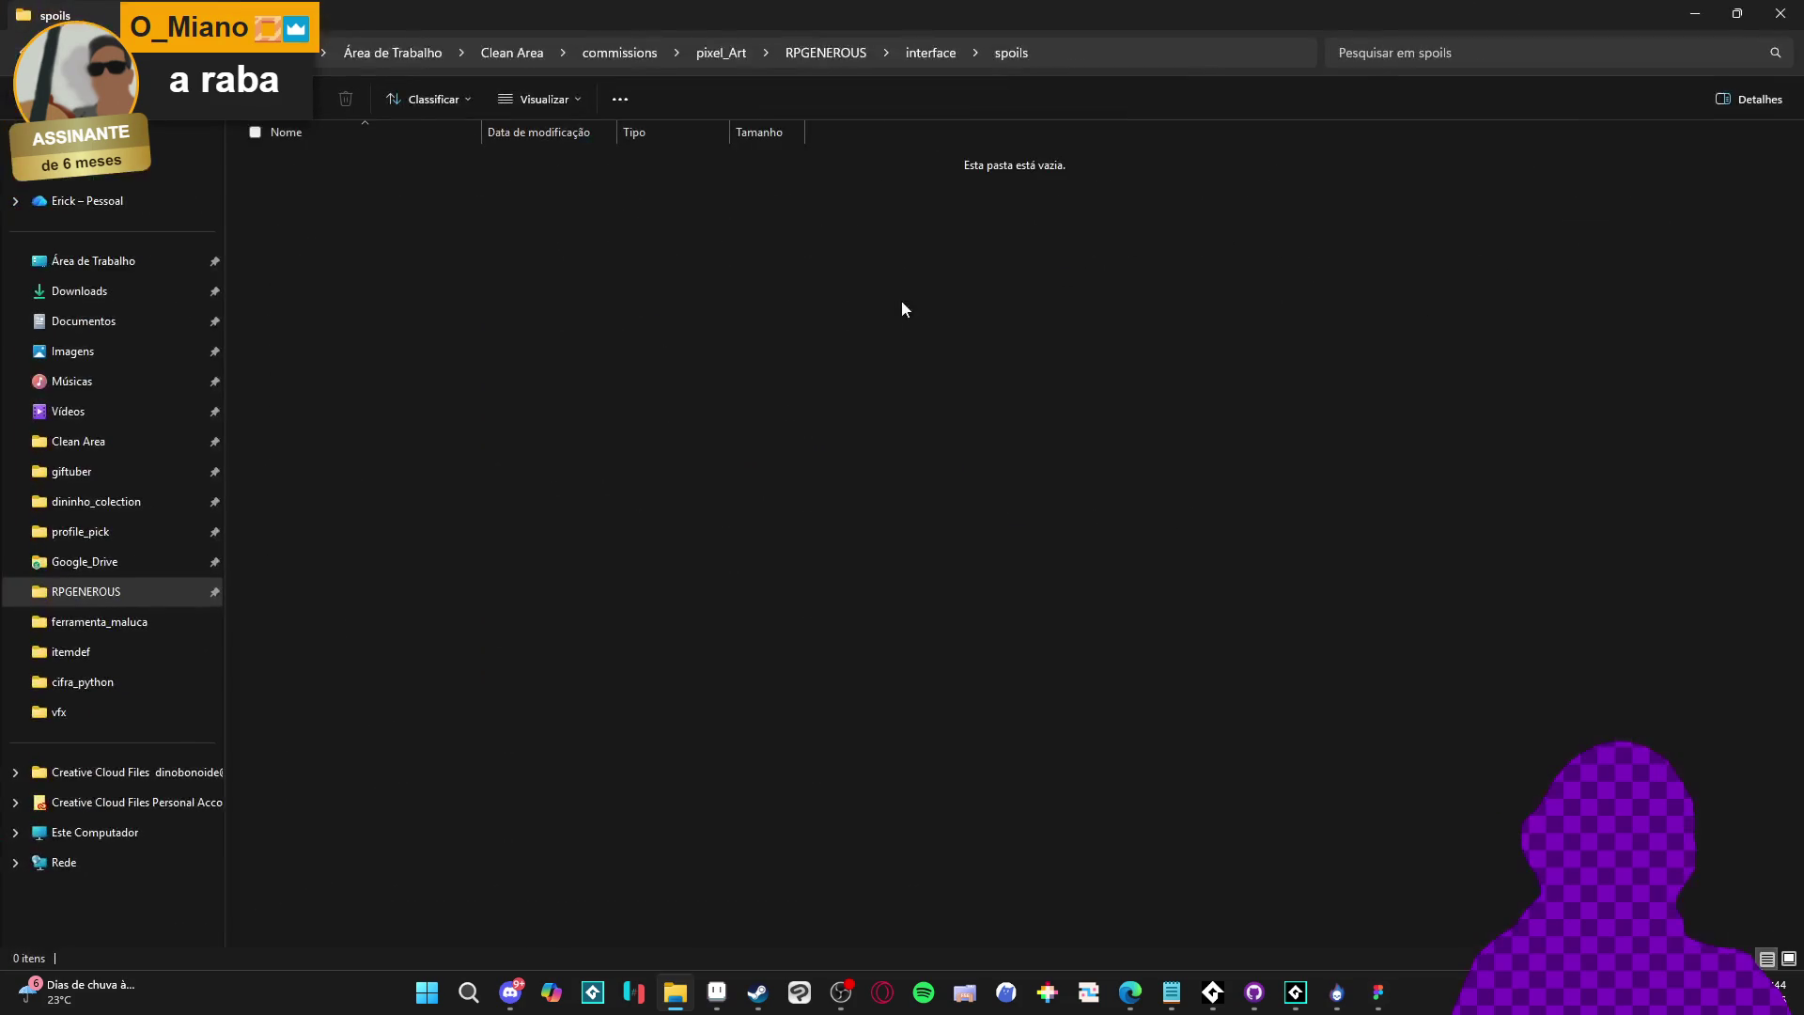
pyautogui.click(1694, 13)
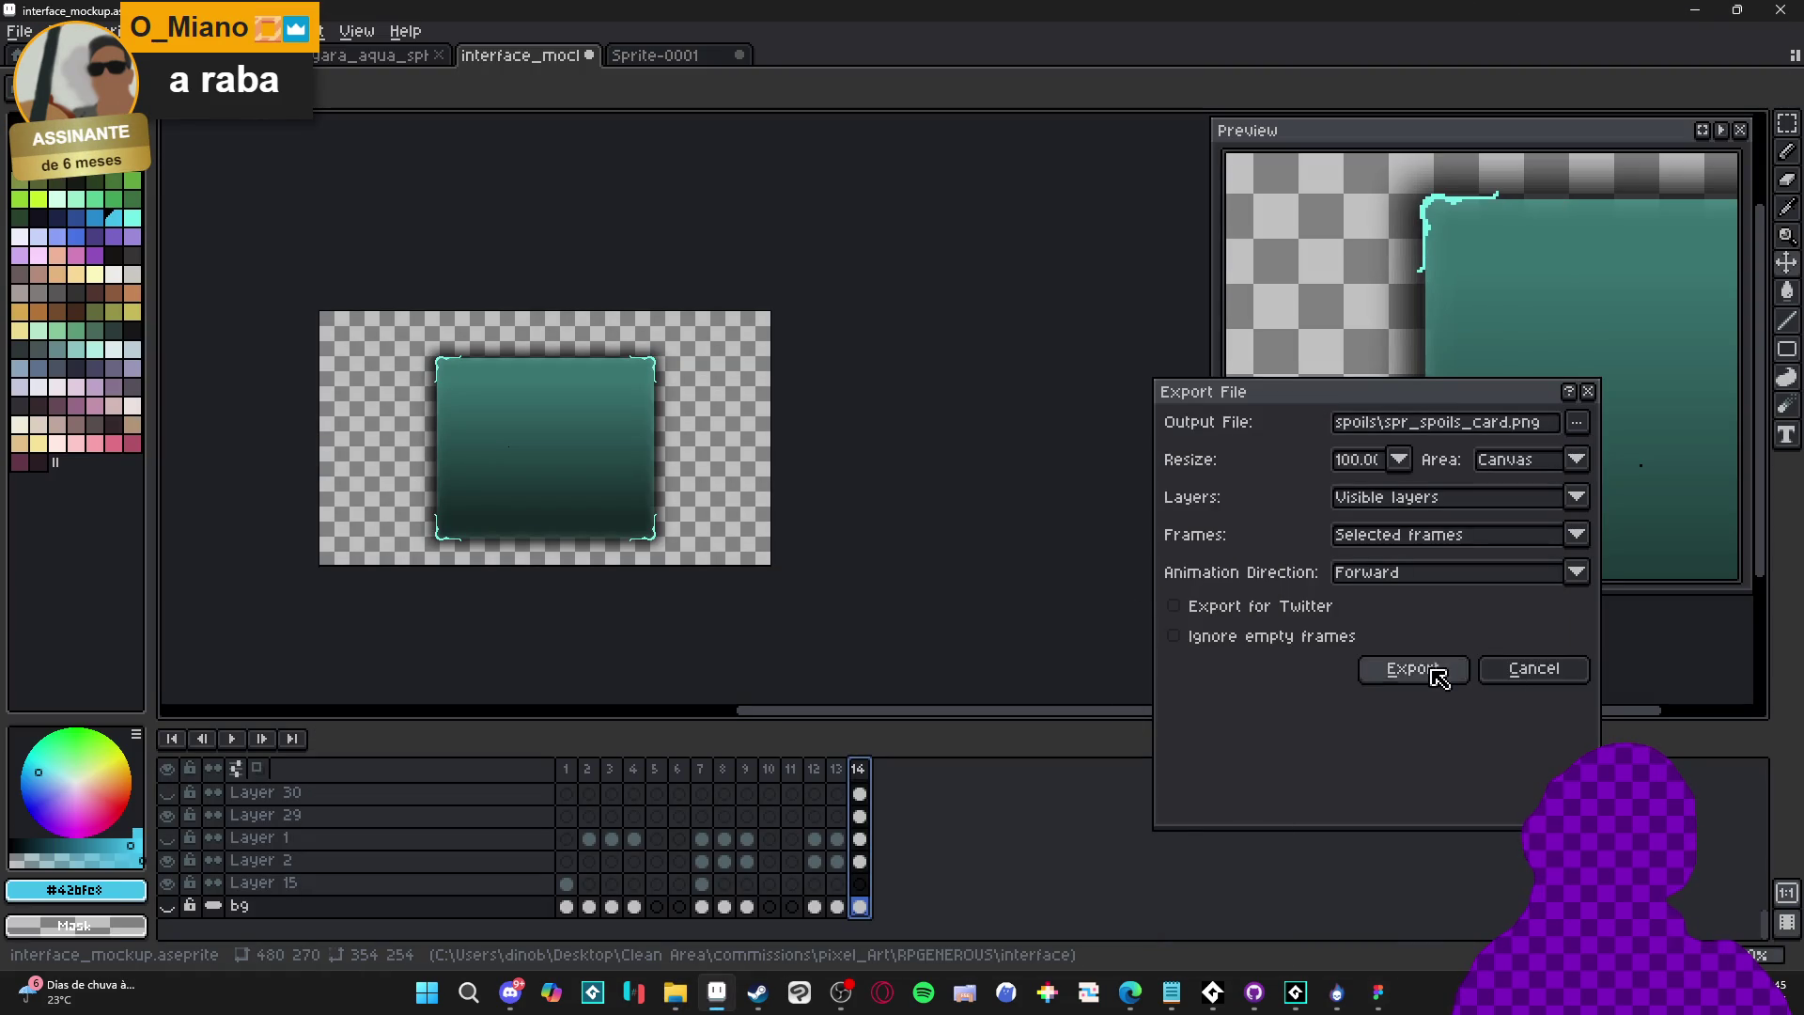
# Export spr_spoils_card.png and open the exported file
pyautogui.click(1415, 671)
pyautogui.click(661, 1005)
pyautogui.hotkey('alt', 'Tab')
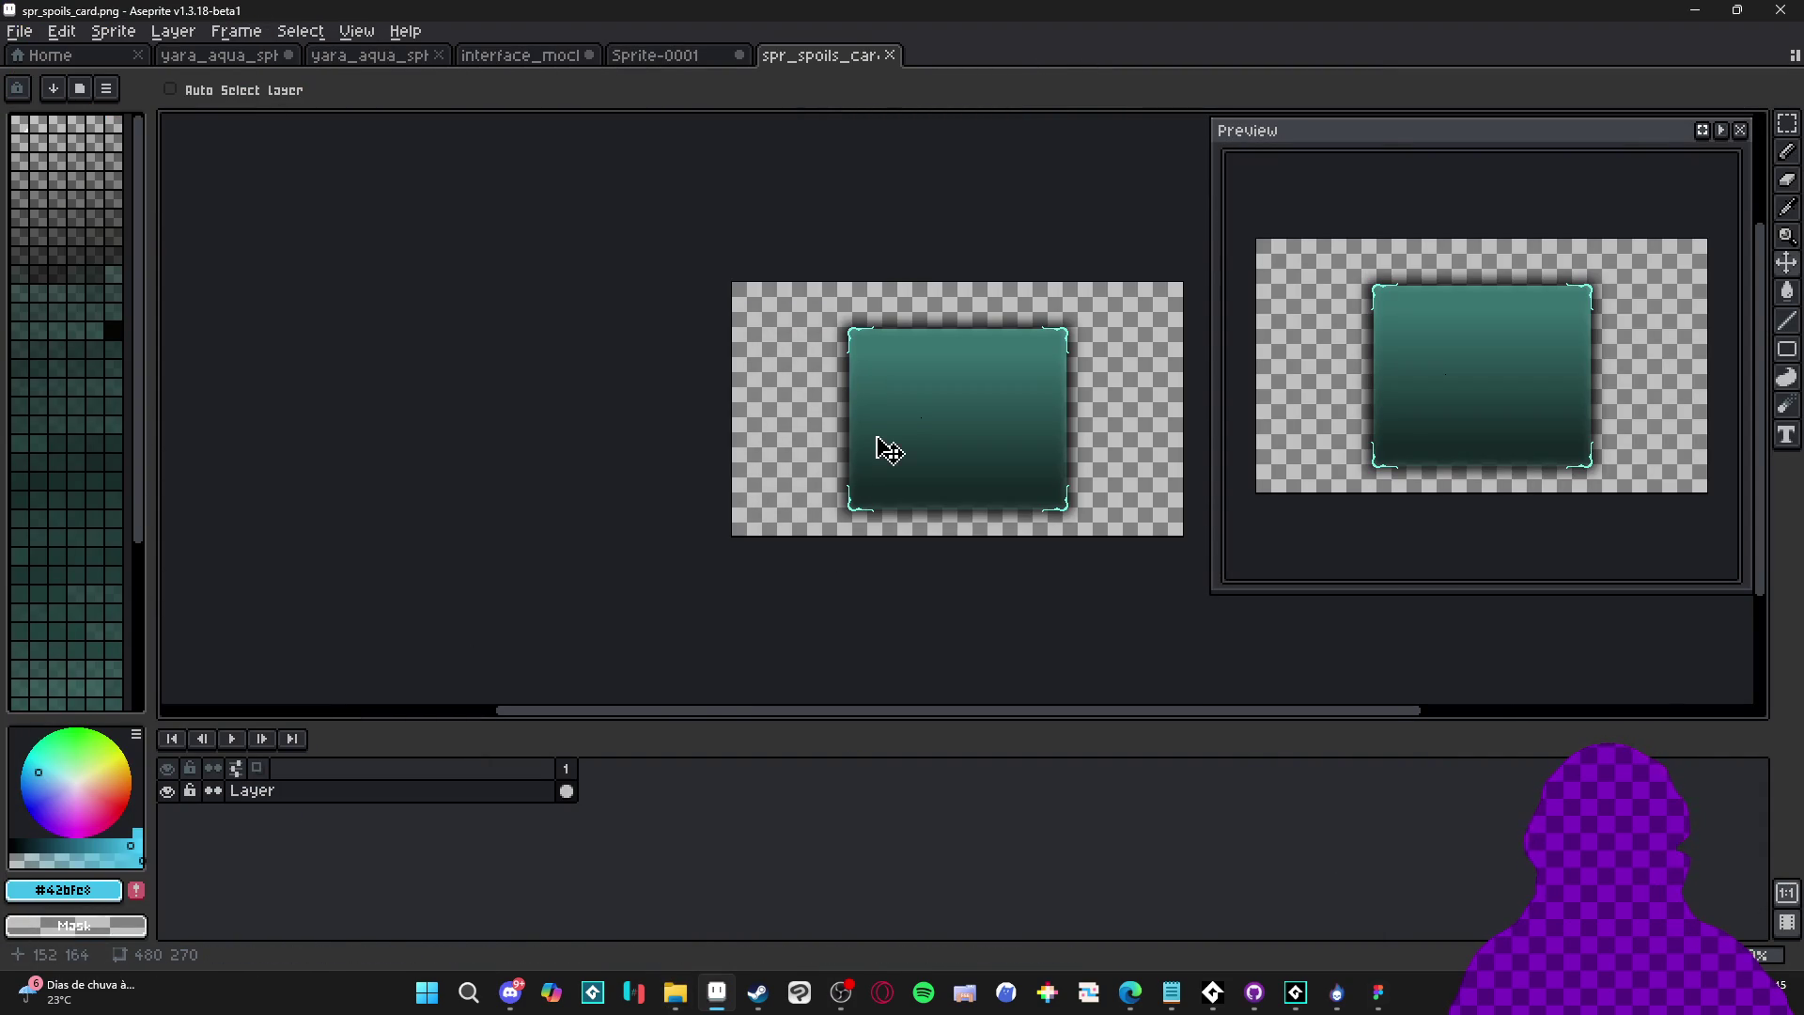
pyautogui.moveTo(874, 451); pyautogui.dragTo(649, 476)
# Trim the exported card down to 272×231 and copy it
pyautogui.click(141, 31)
pyautogui.click(189, 225)
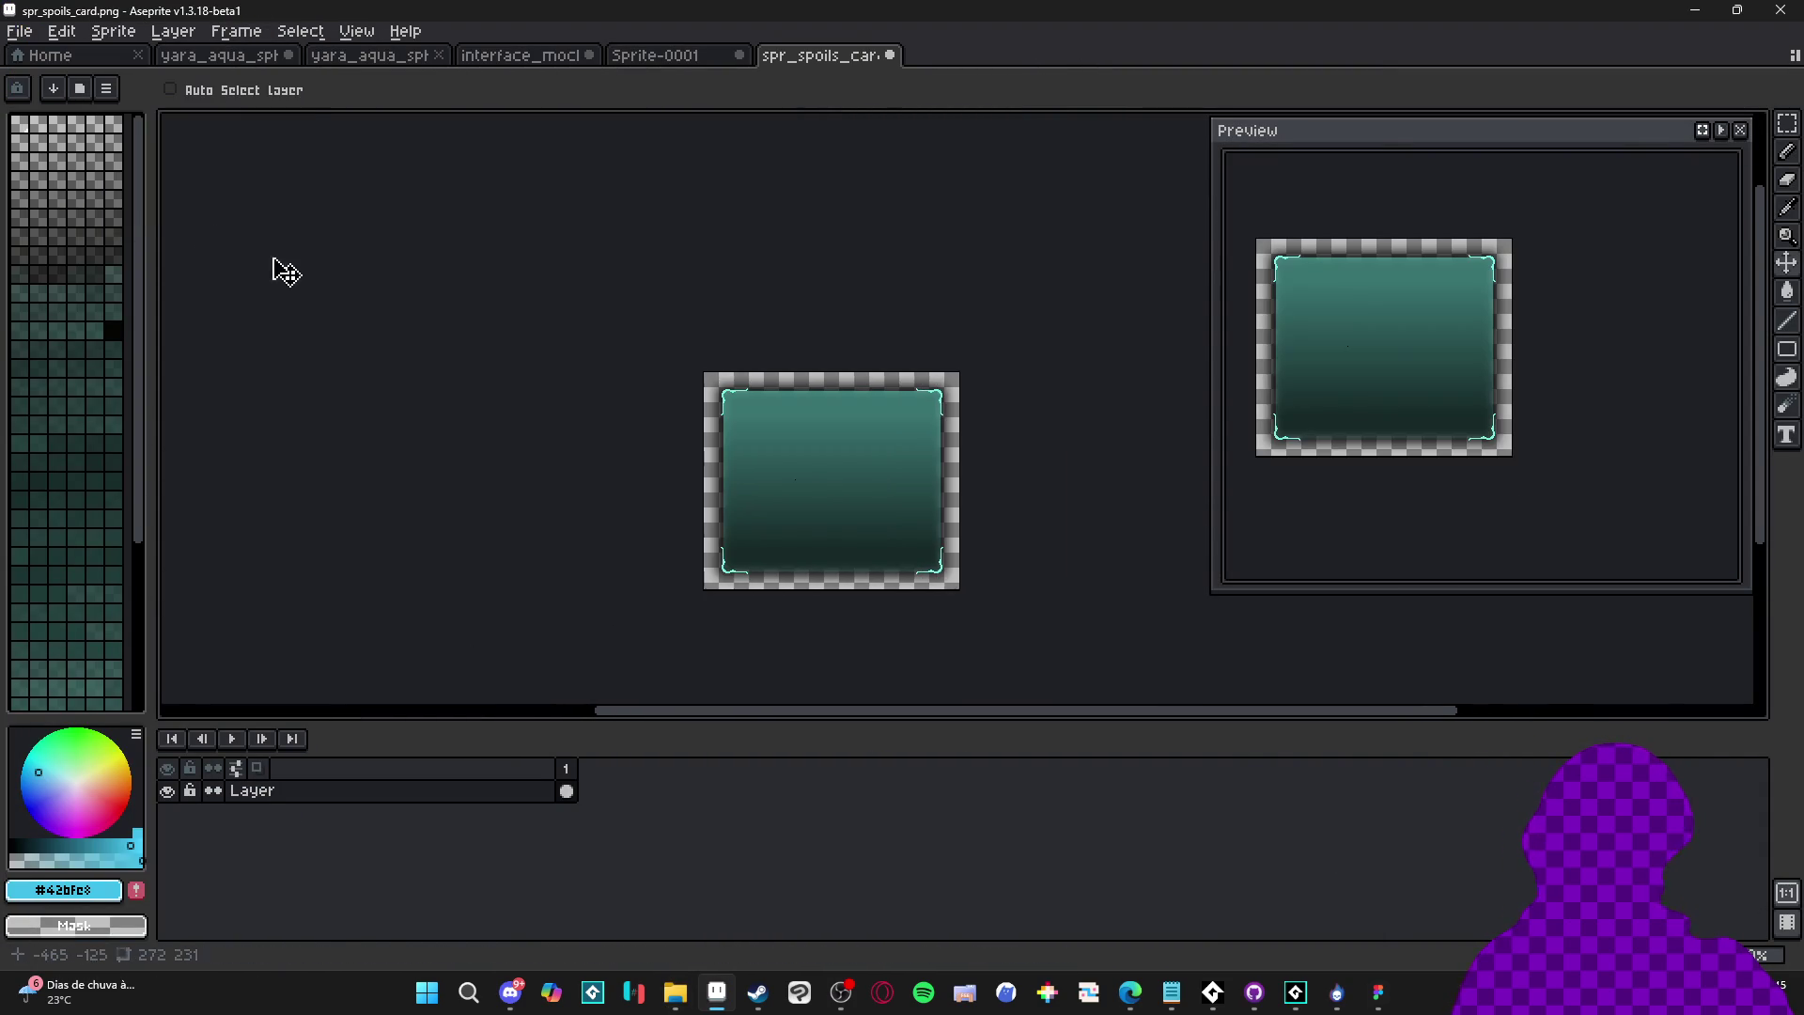
pyautogui.scroll(1, 757, 479)
pyautogui.moveTo(793, 488); pyautogui.dragTo(726, 427)
pyautogui.scroll(-1, 725, 426)
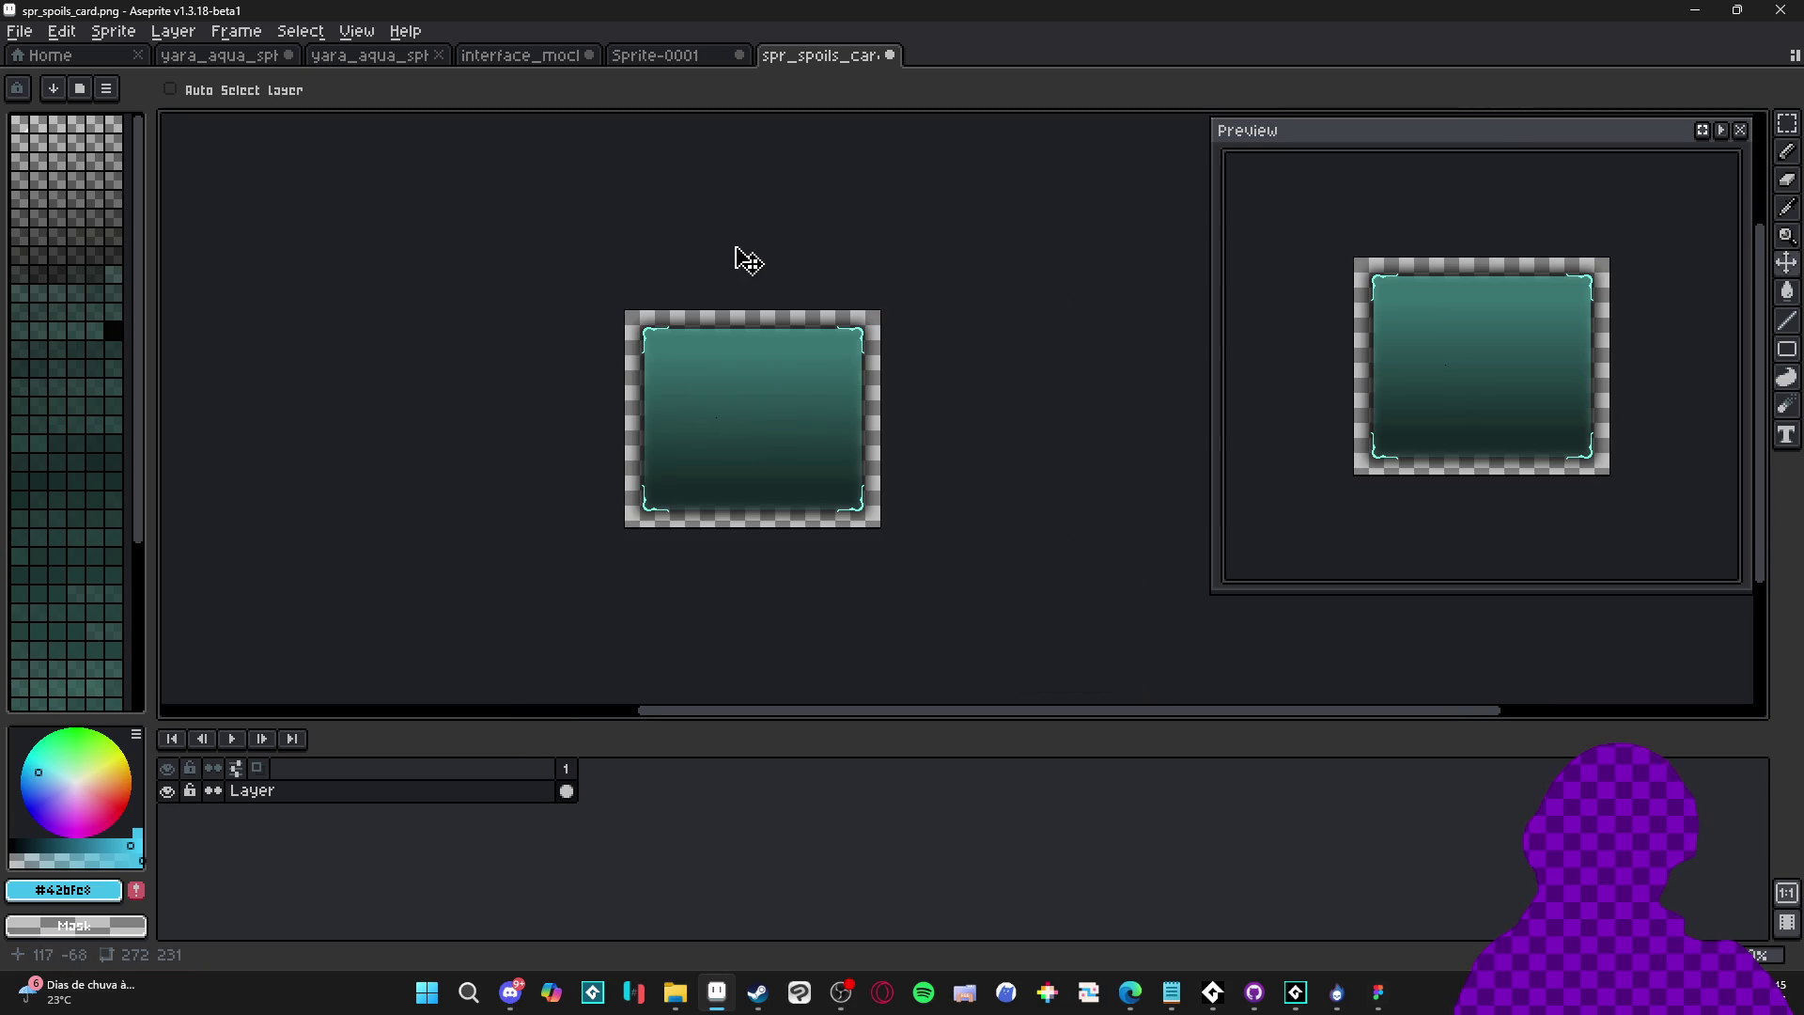
pyautogui.press('ctrl')
pyautogui.click(1378, 993)
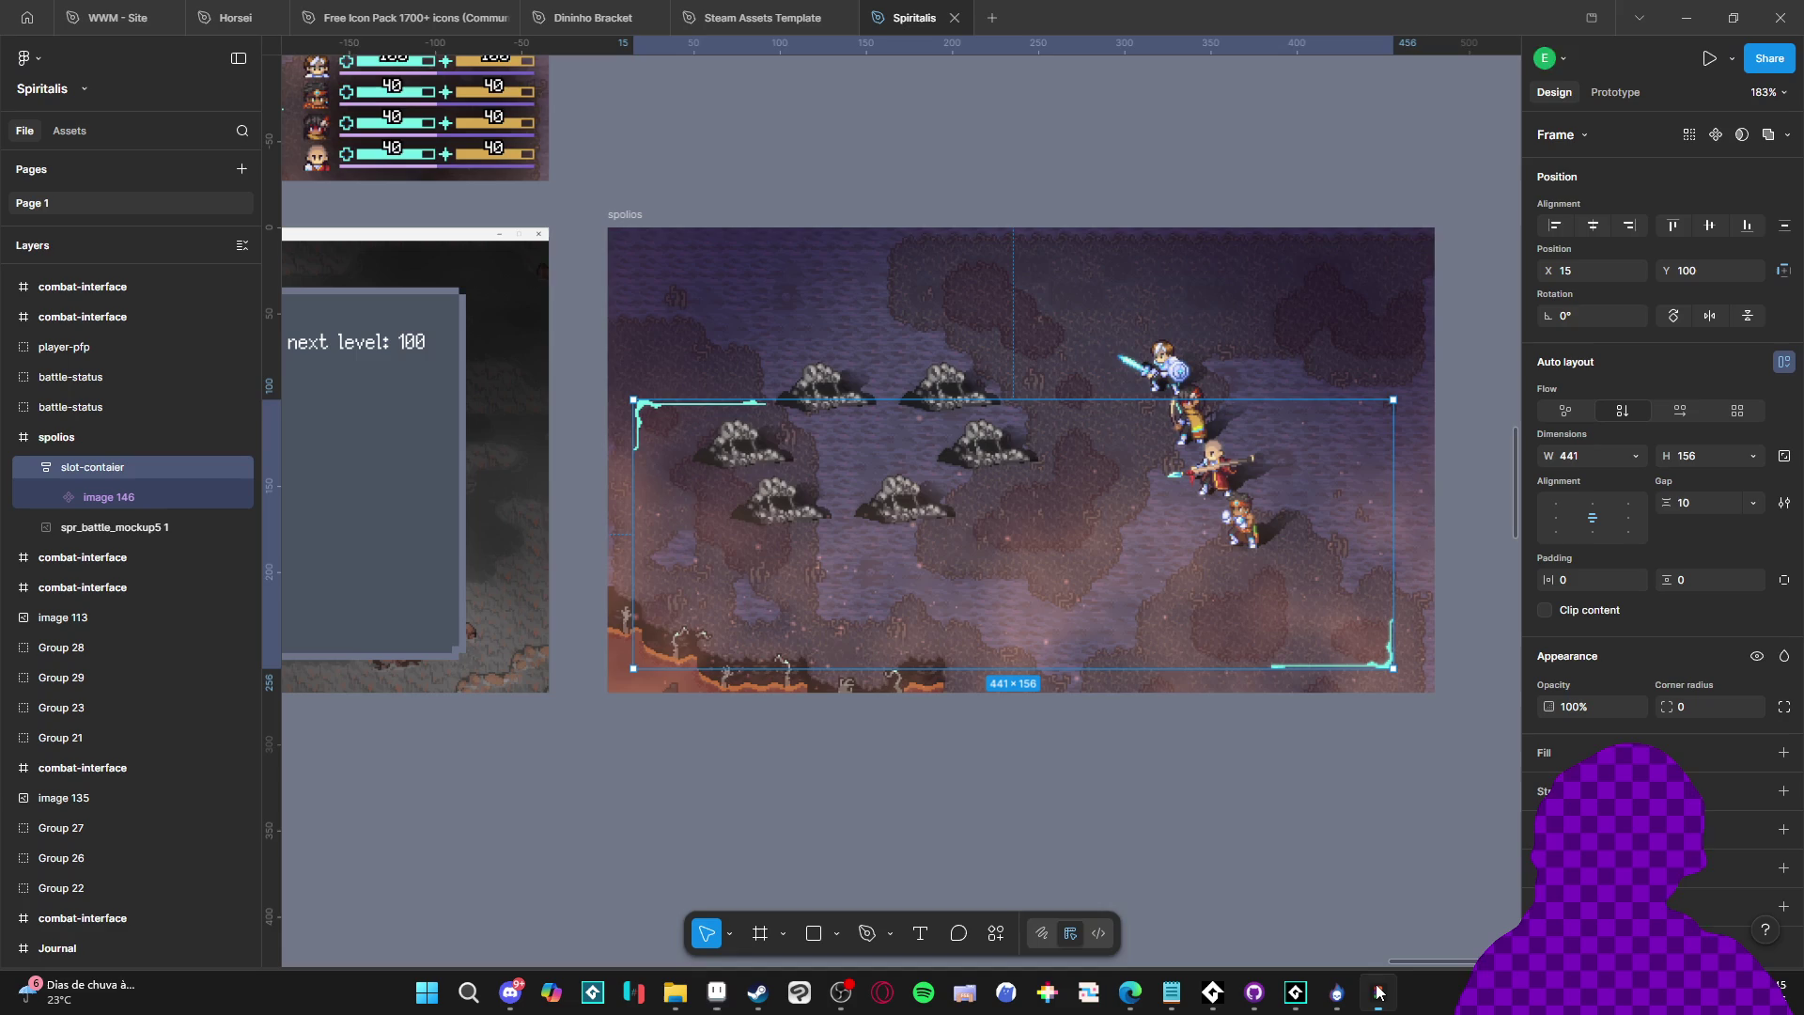
# Paste the card as image 147 and place it at X 4984, Y -29
pyautogui.hscroll(4, 1186, 703)
pyautogui.click(947, 669)
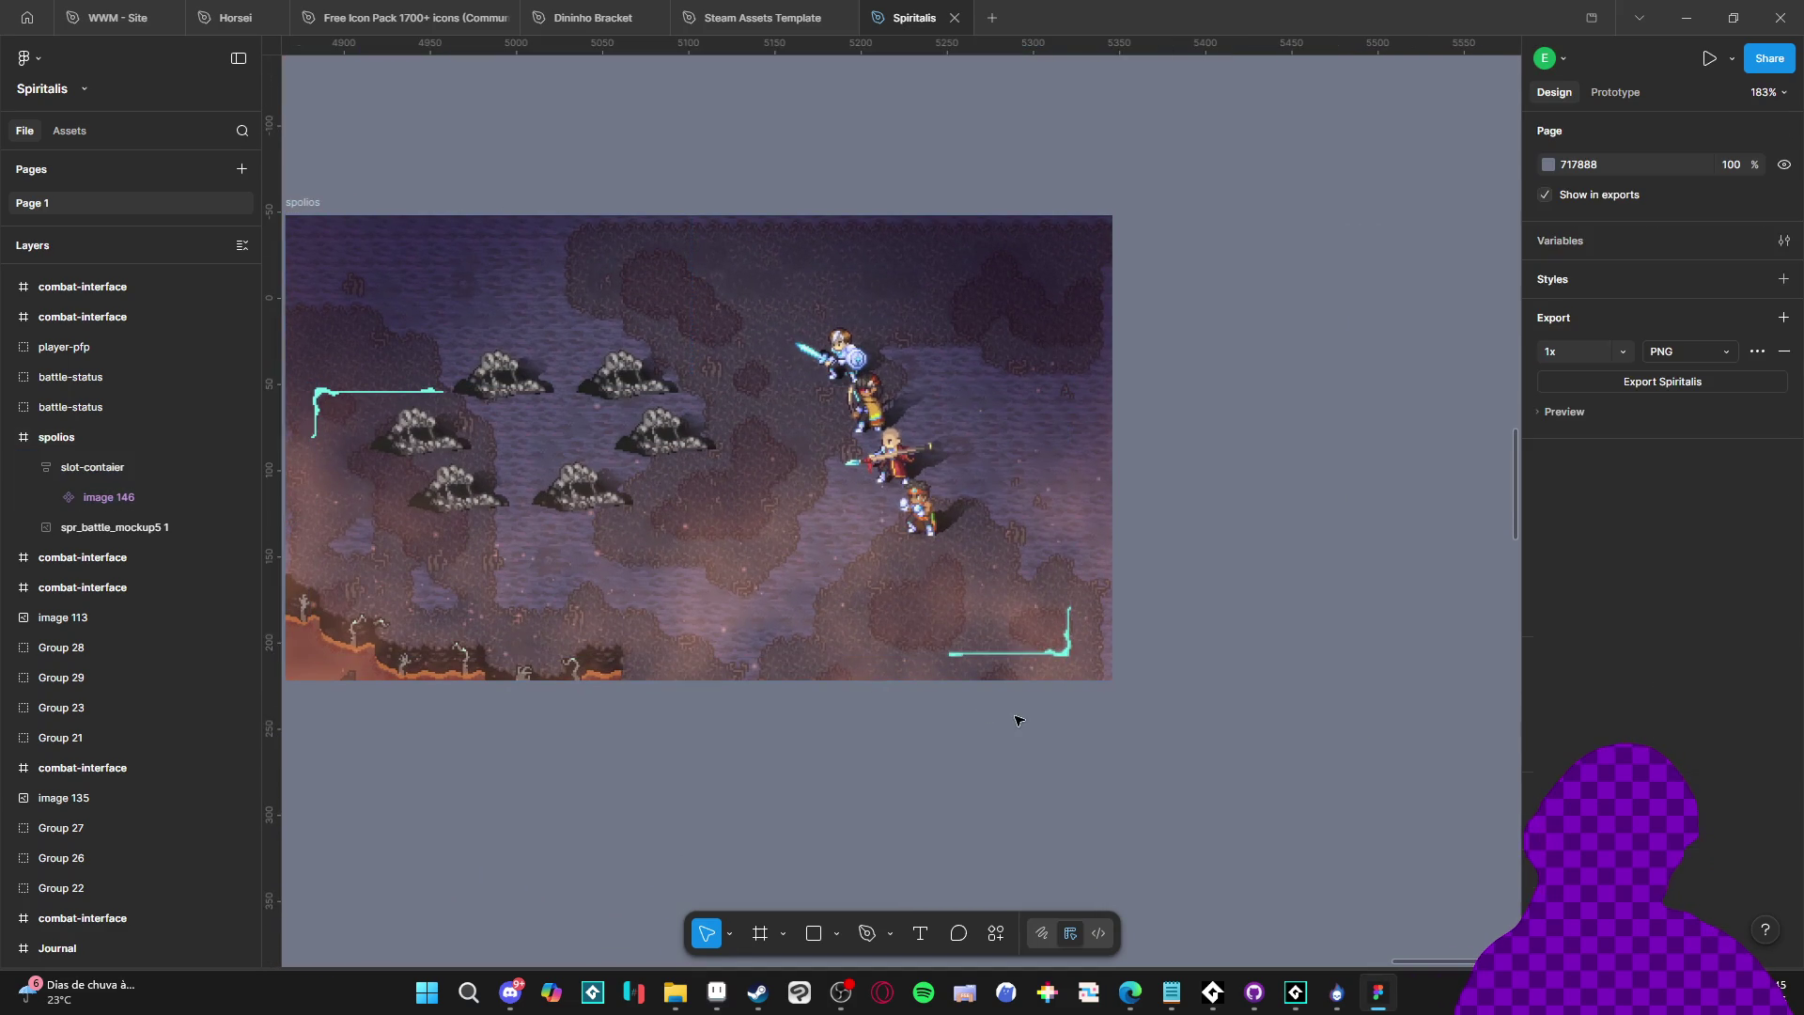
pyautogui.hotkey('ctrl', 'v')
pyautogui.moveTo(902, 528)
pyautogui.mouseDown()
pyautogui.moveTo(711, 487)
pyautogui.moveTo(734, 476)
pyautogui.moveTo(1113, 569)
pyautogui.moveTo(1249, 568)
pyautogui.moveTo(1213, 589)
pyautogui.moveTo(925, 584)
pyautogui.mouseUp()
pyautogui.scroll(4, 1006, 543)
pyautogui.scroll(3, 620, 636)
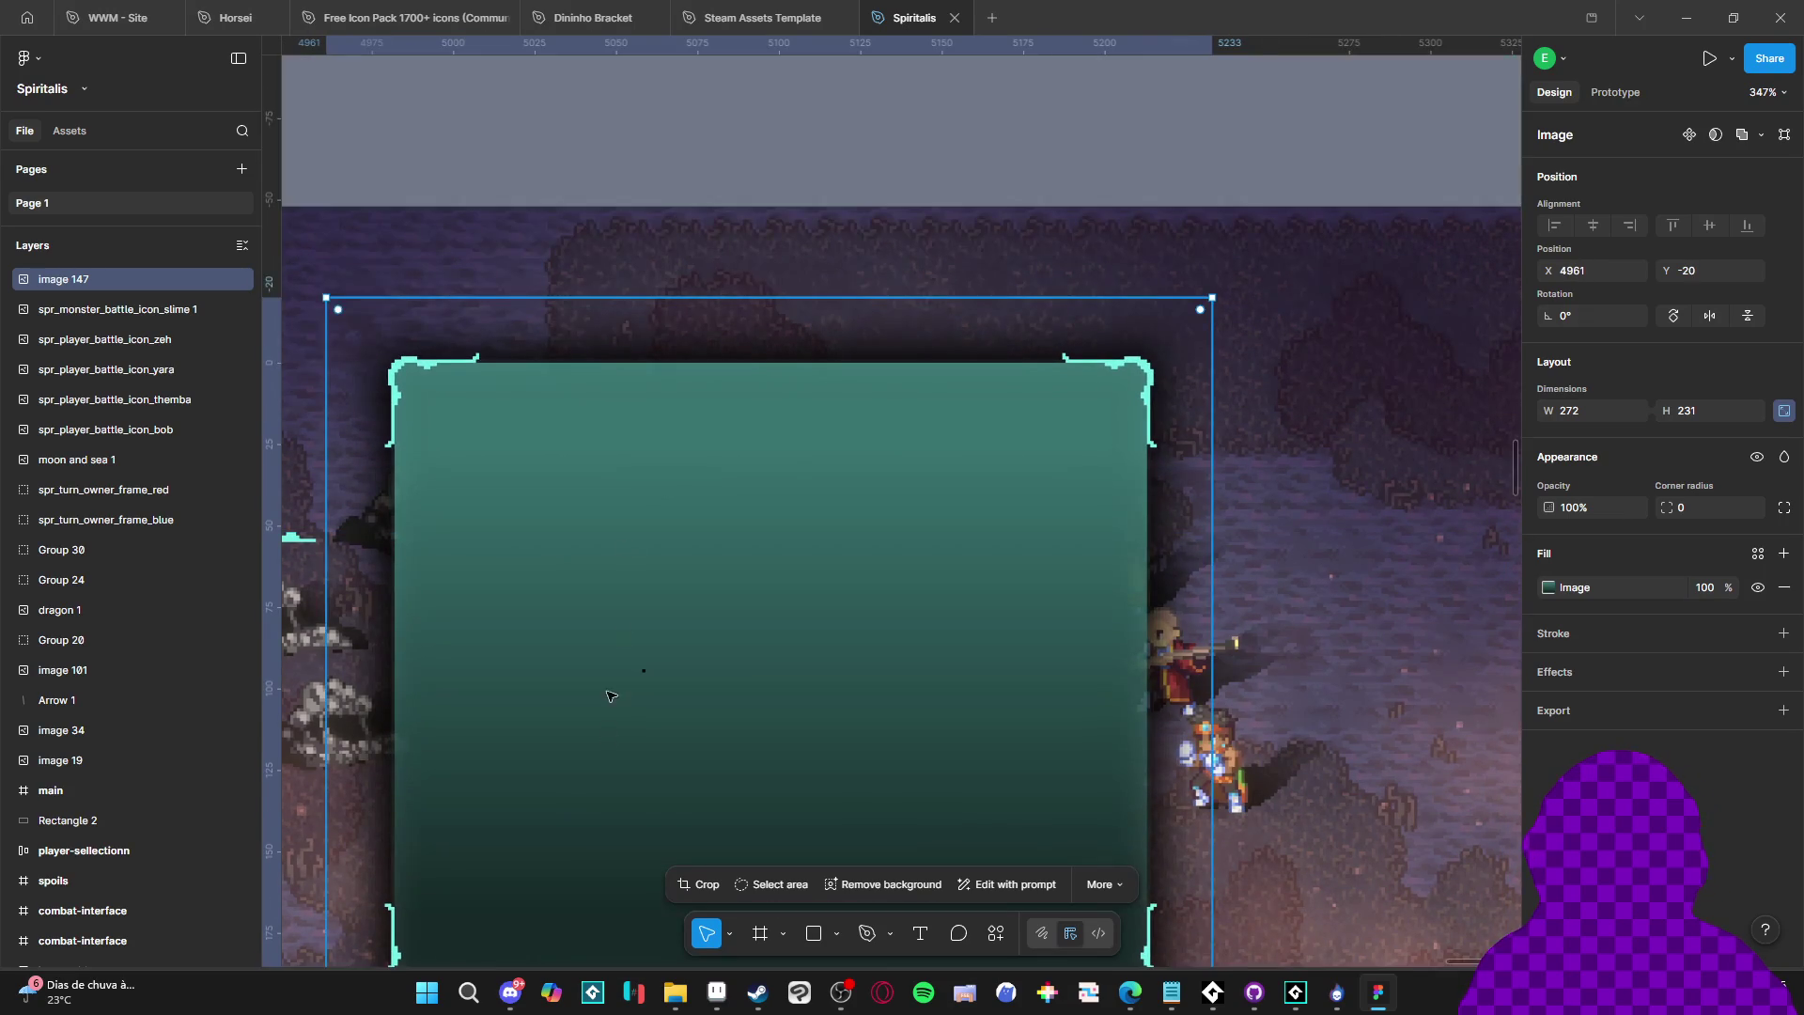
pyautogui.scroll(10, 658, 611)
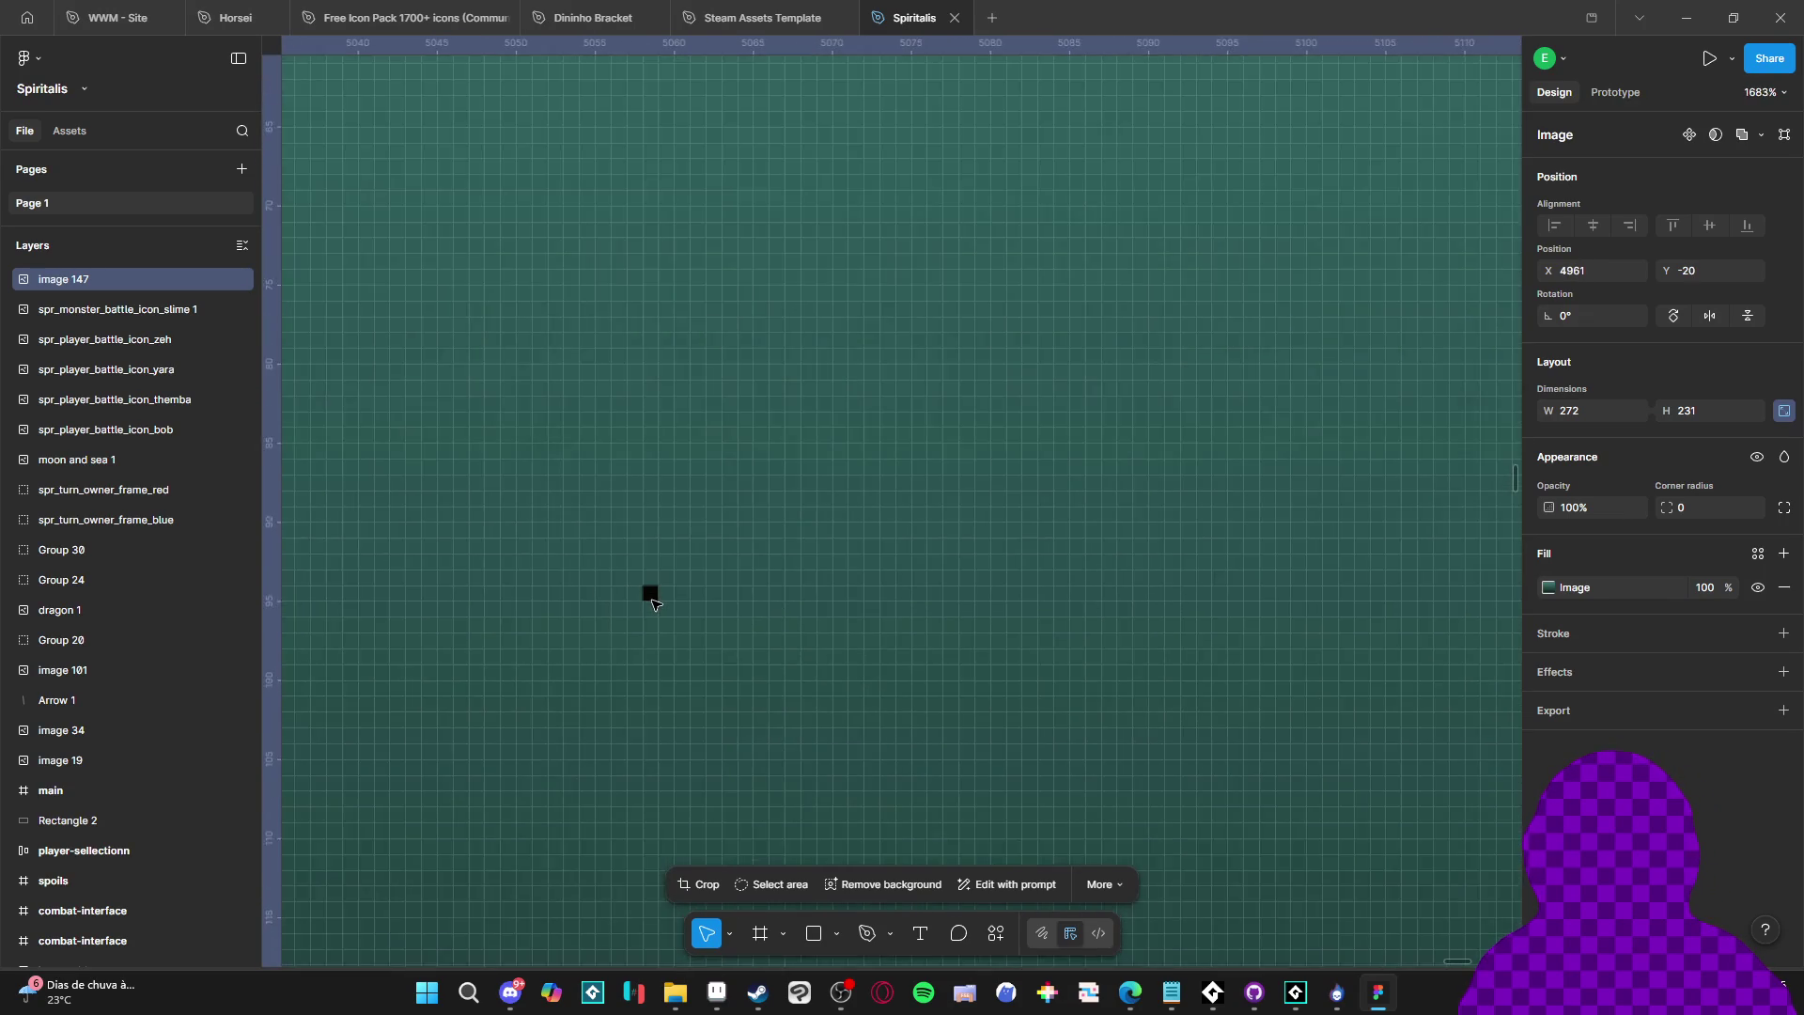
pyautogui.scroll(-10, 838, 533)
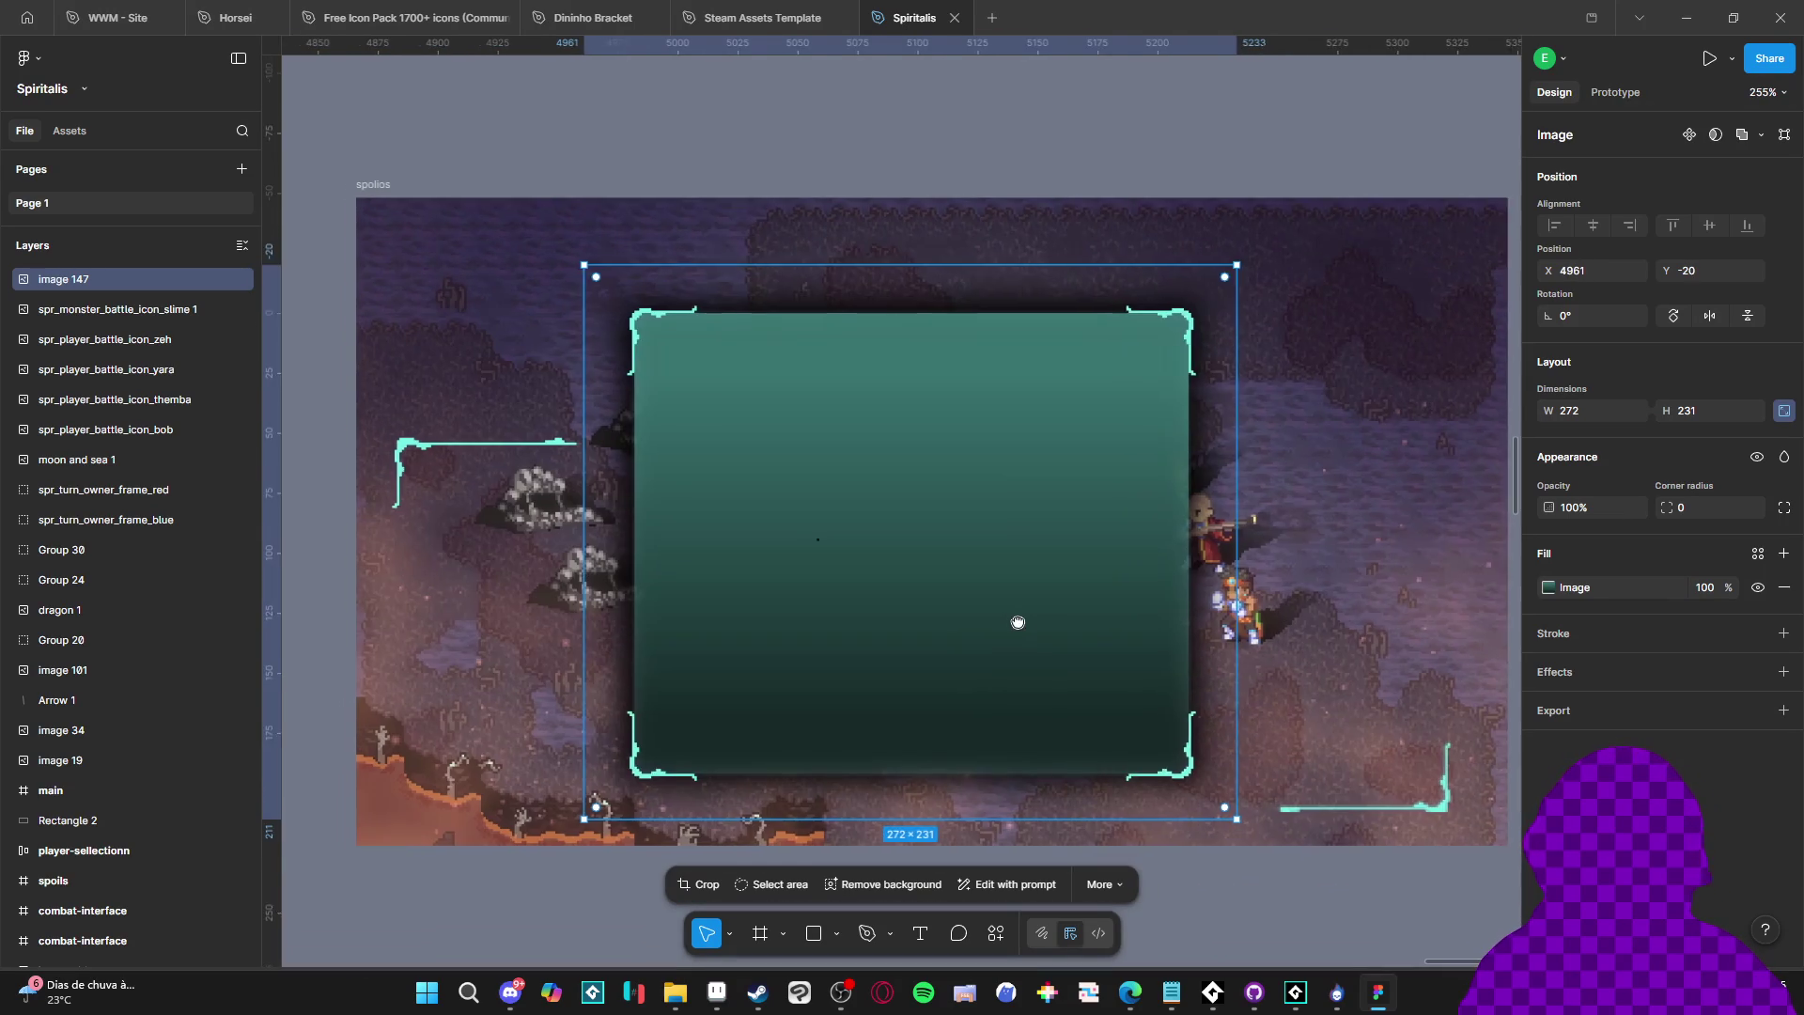
pyautogui.scroll(-1, 1018, 622)
pyautogui.moveTo(1017, 622)
pyautogui.mouseDown()
pyautogui.moveTo(958, 644)
pyautogui.moveTo(673, 592)
pyautogui.mouseUp()
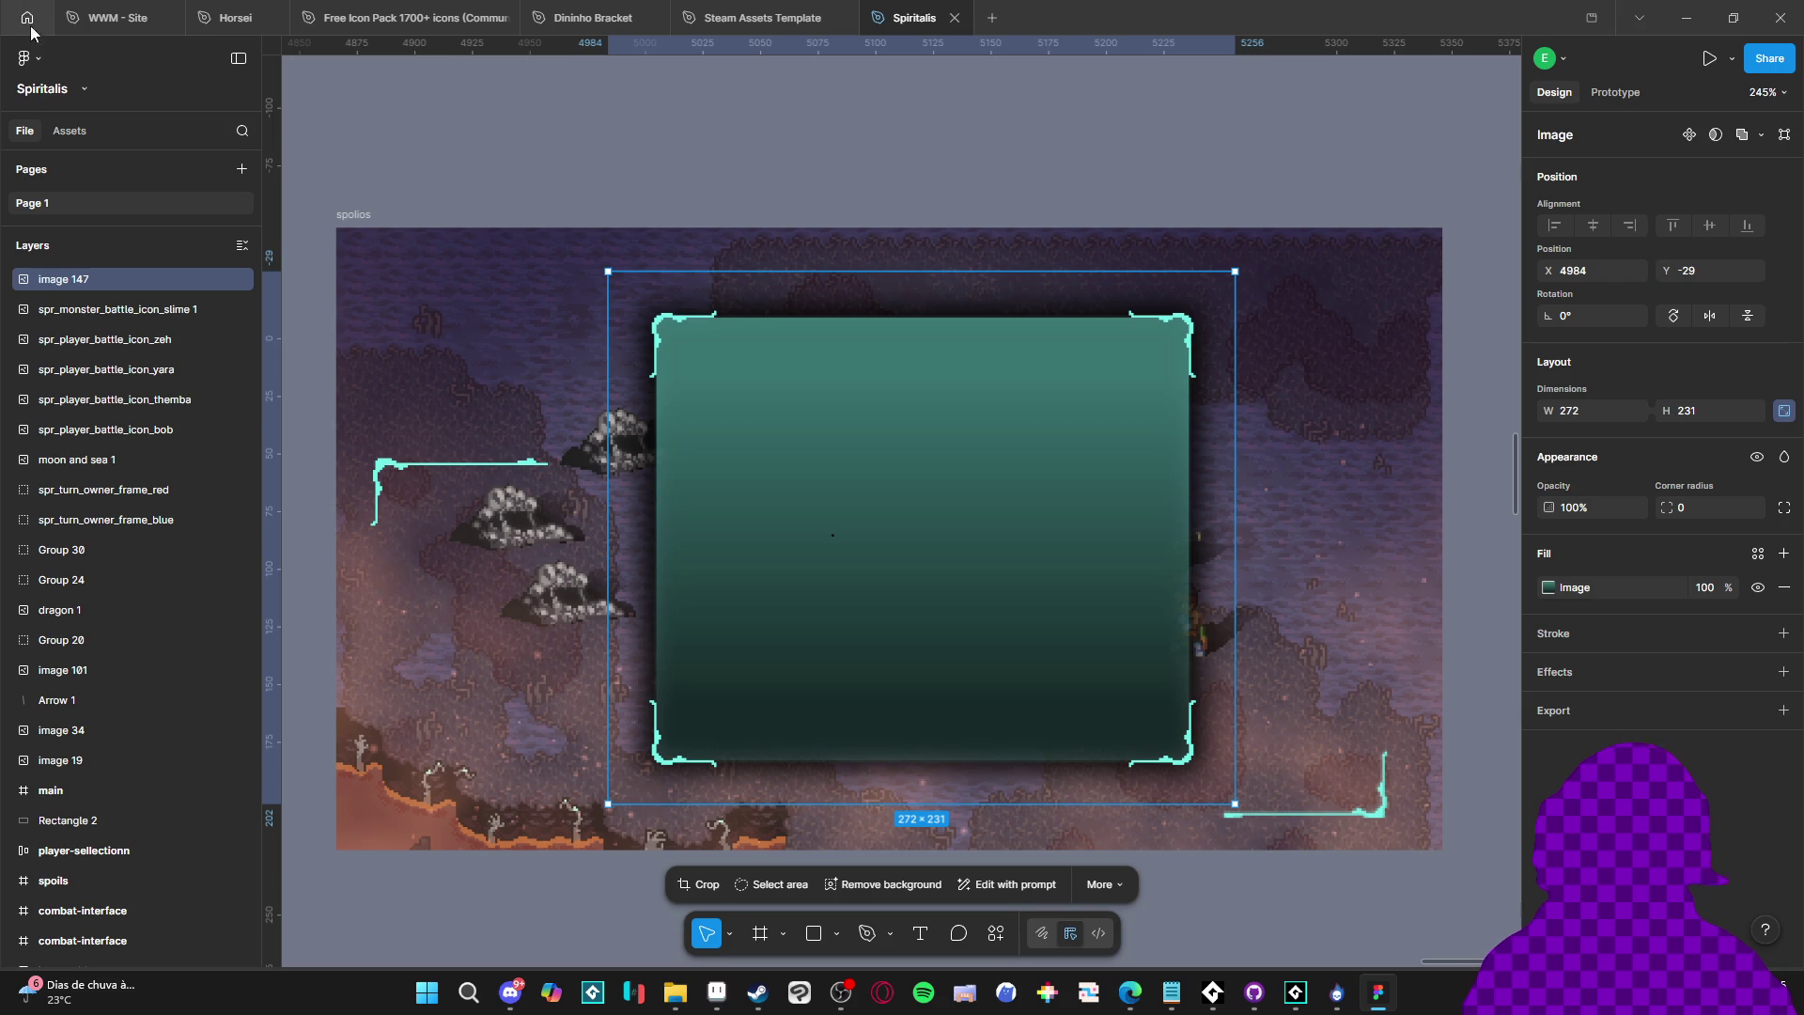
# Run the 9 Slice Scaling plugin on image 147 and pull the left slice guide inward
pyautogui.click(24, 58)
pyautogui.moveTo(134, 141)
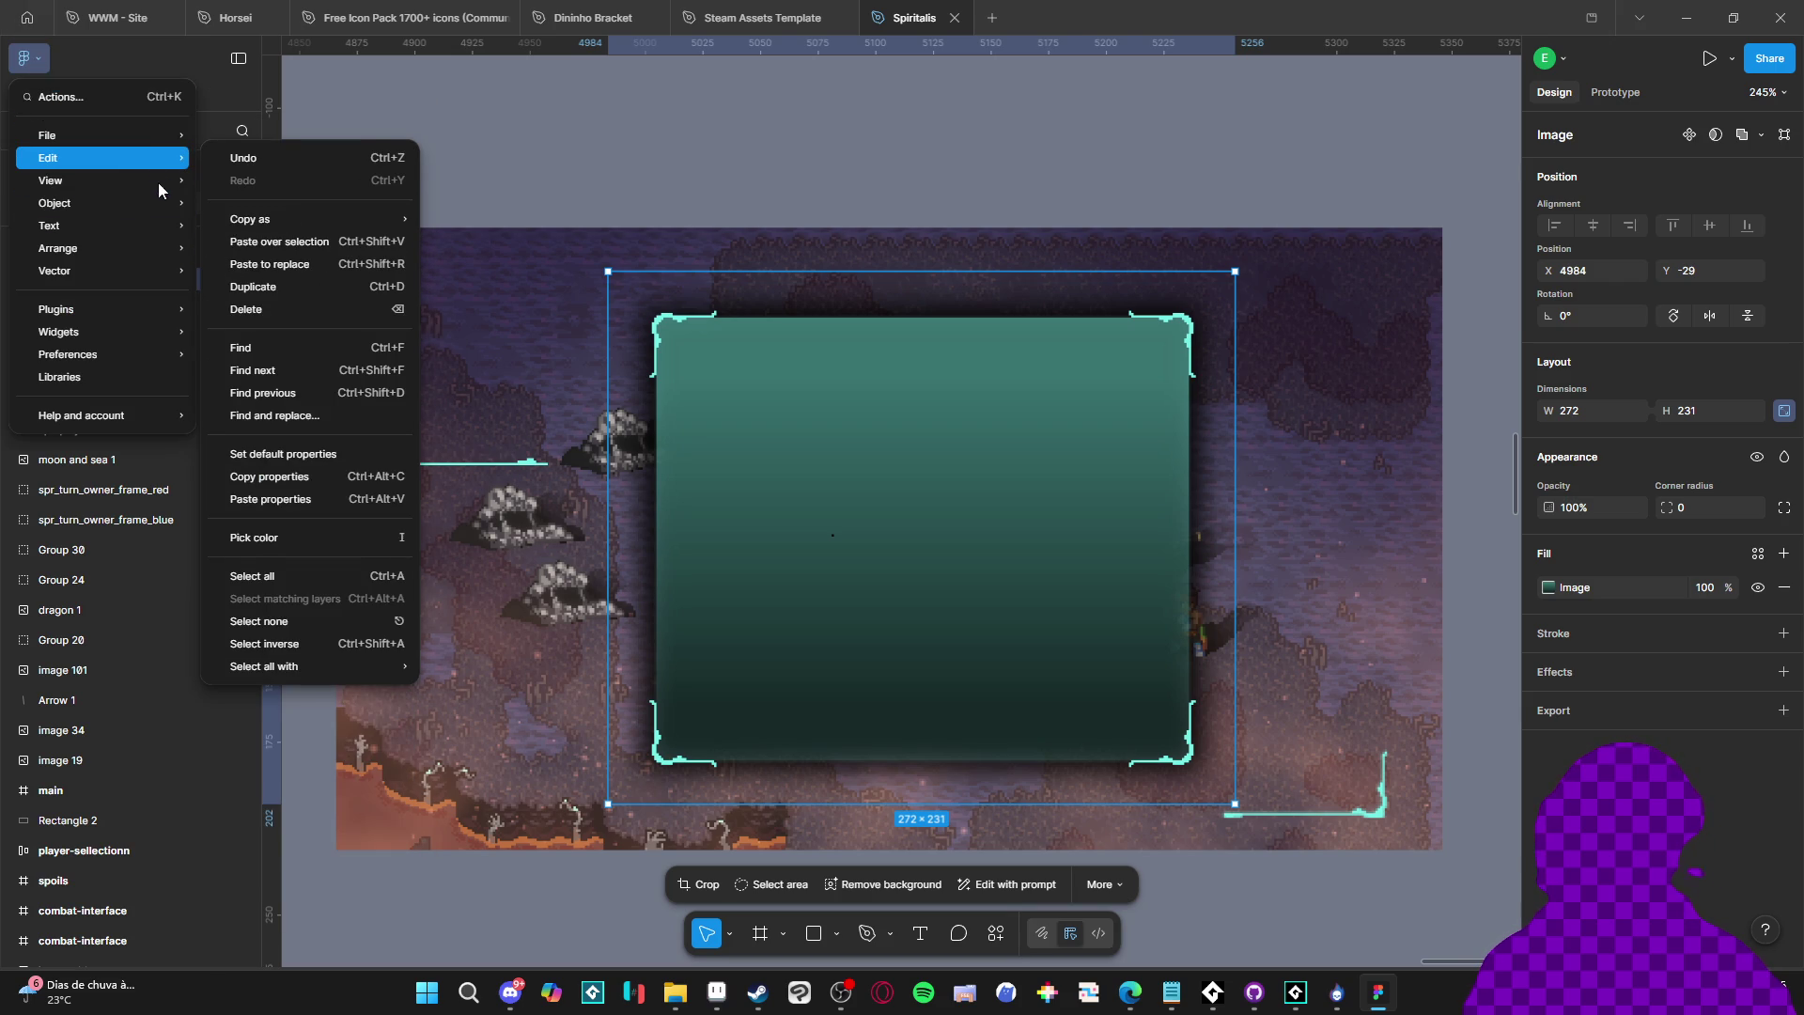
pyautogui.moveTo(124, 271)
pyautogui.moveTo(137, 205)
pyautogui.moveTo(150, 314)
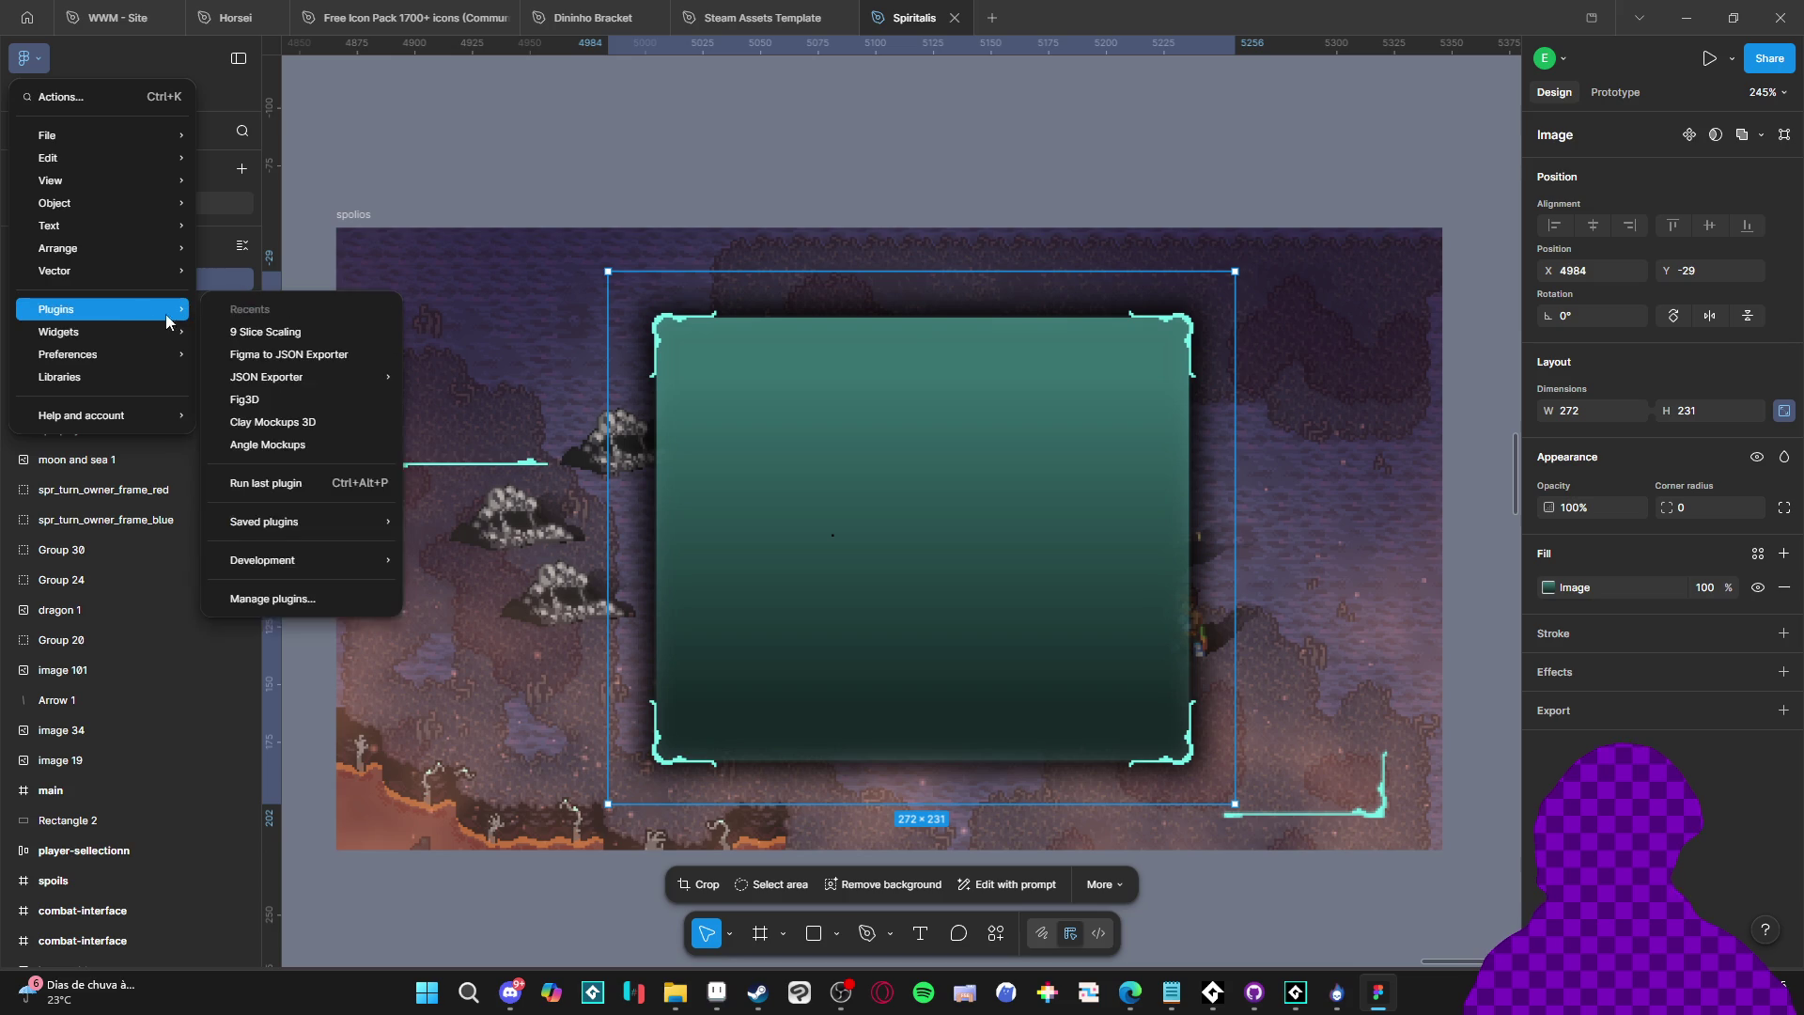
pyautogui.click(338, 331)
pyautogui.moveTo(772, 385); pyautogui.dragTo(820, 376)
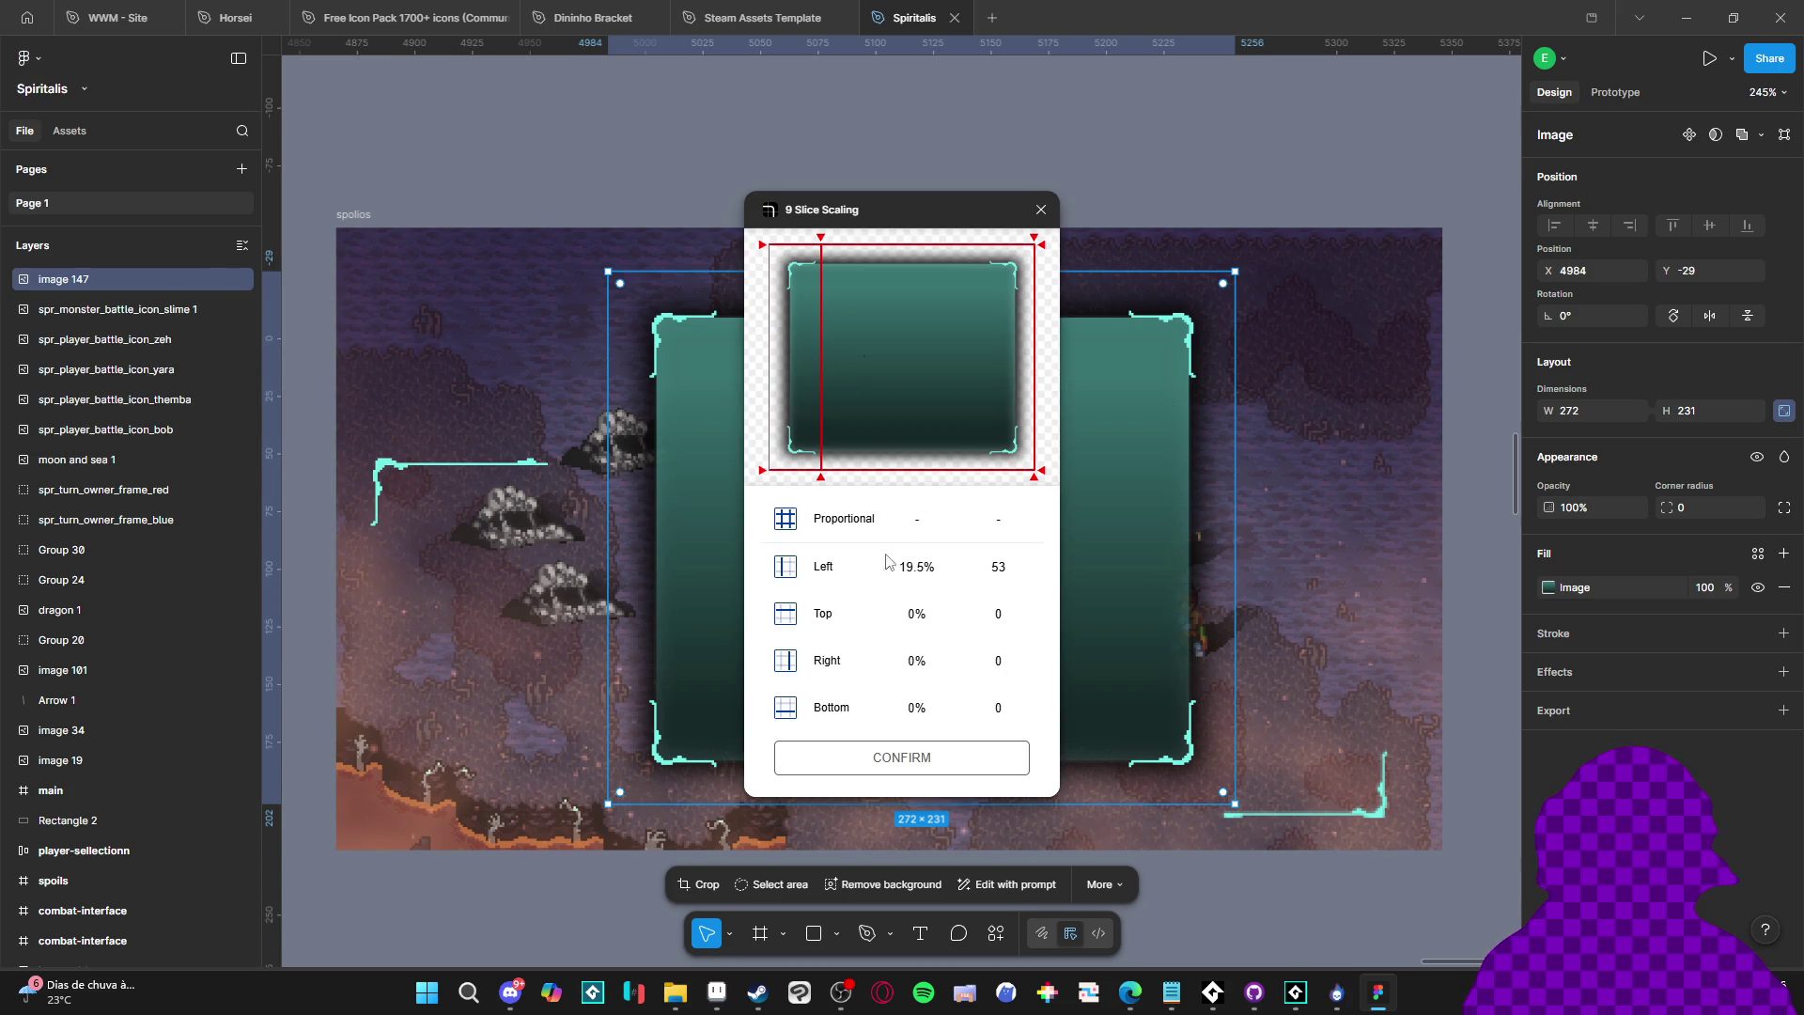
# Set the Left slice to 25% and the Top slice to 20%
pyautogui.click(918, 566)
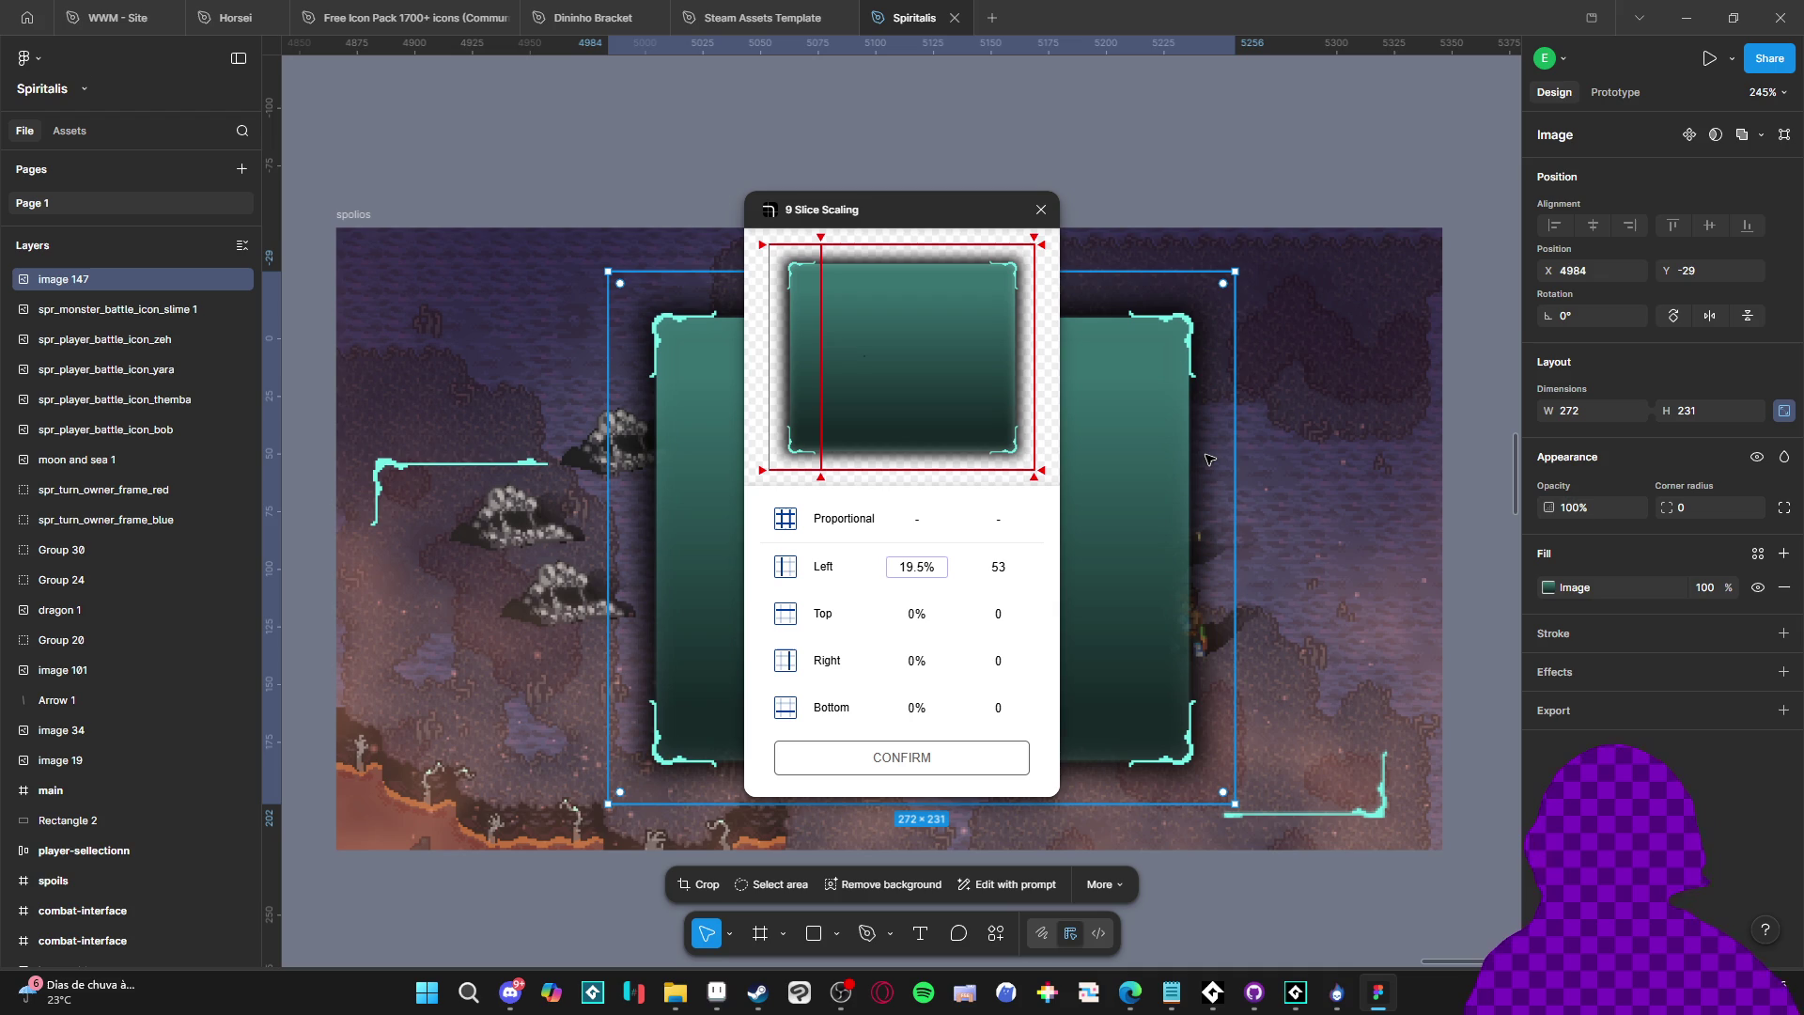
pyautogui.write('2')
pyautogui.moveTo(942, 566); pyautogui.dragTo(805, 562)
pyautogui.write('20')
pyautogui.press('Return')
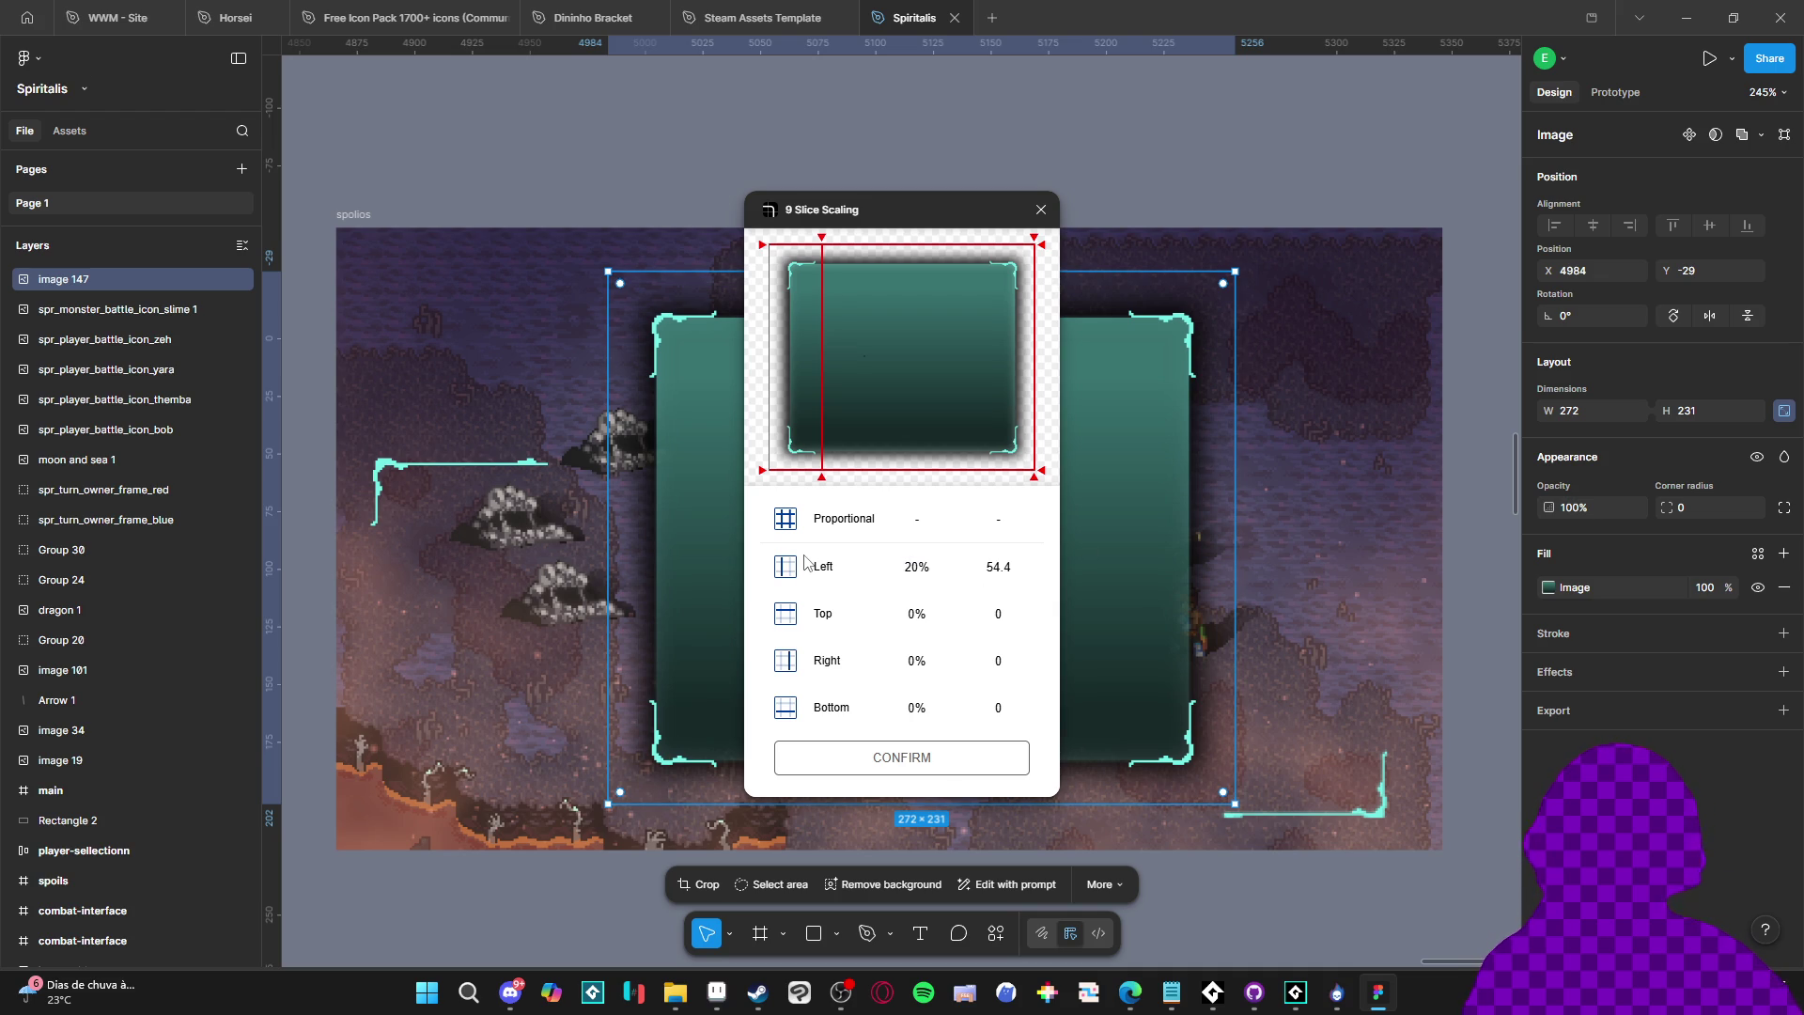
pyautogui.write('20')
pyautogui.press('BackSpace')
pyautogui.press('BackSpace')
pyautogui.press('BackSpace')
pyautogui.press('Return')
pyautogui.click(948, 566)
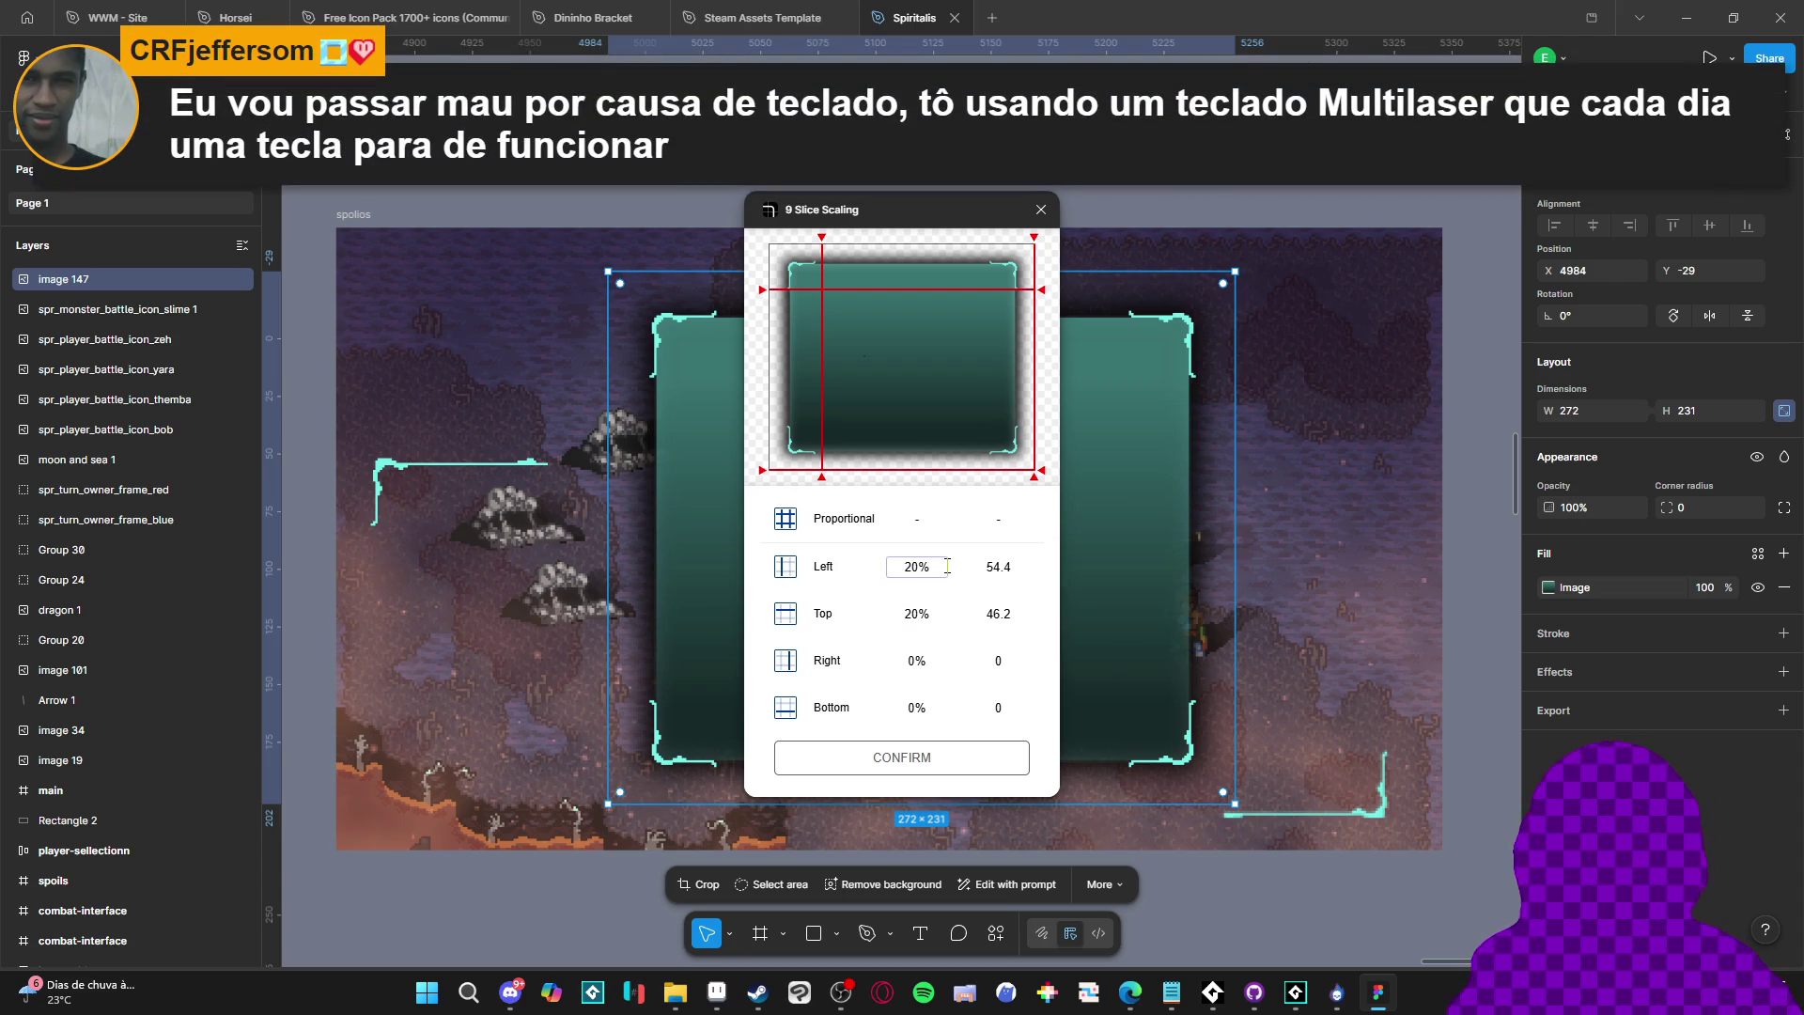
pyautogui.press('BackSpace')
pyautogui.press('BackSpace')
pyautogui.write('5%')
# Set the Right, Bottom and Top slices to 25% and confirm the 9-slice
pyautogui.click(933, 657)
pyautogui.press('BackSpace')
pyautogui.press('BackSpace')
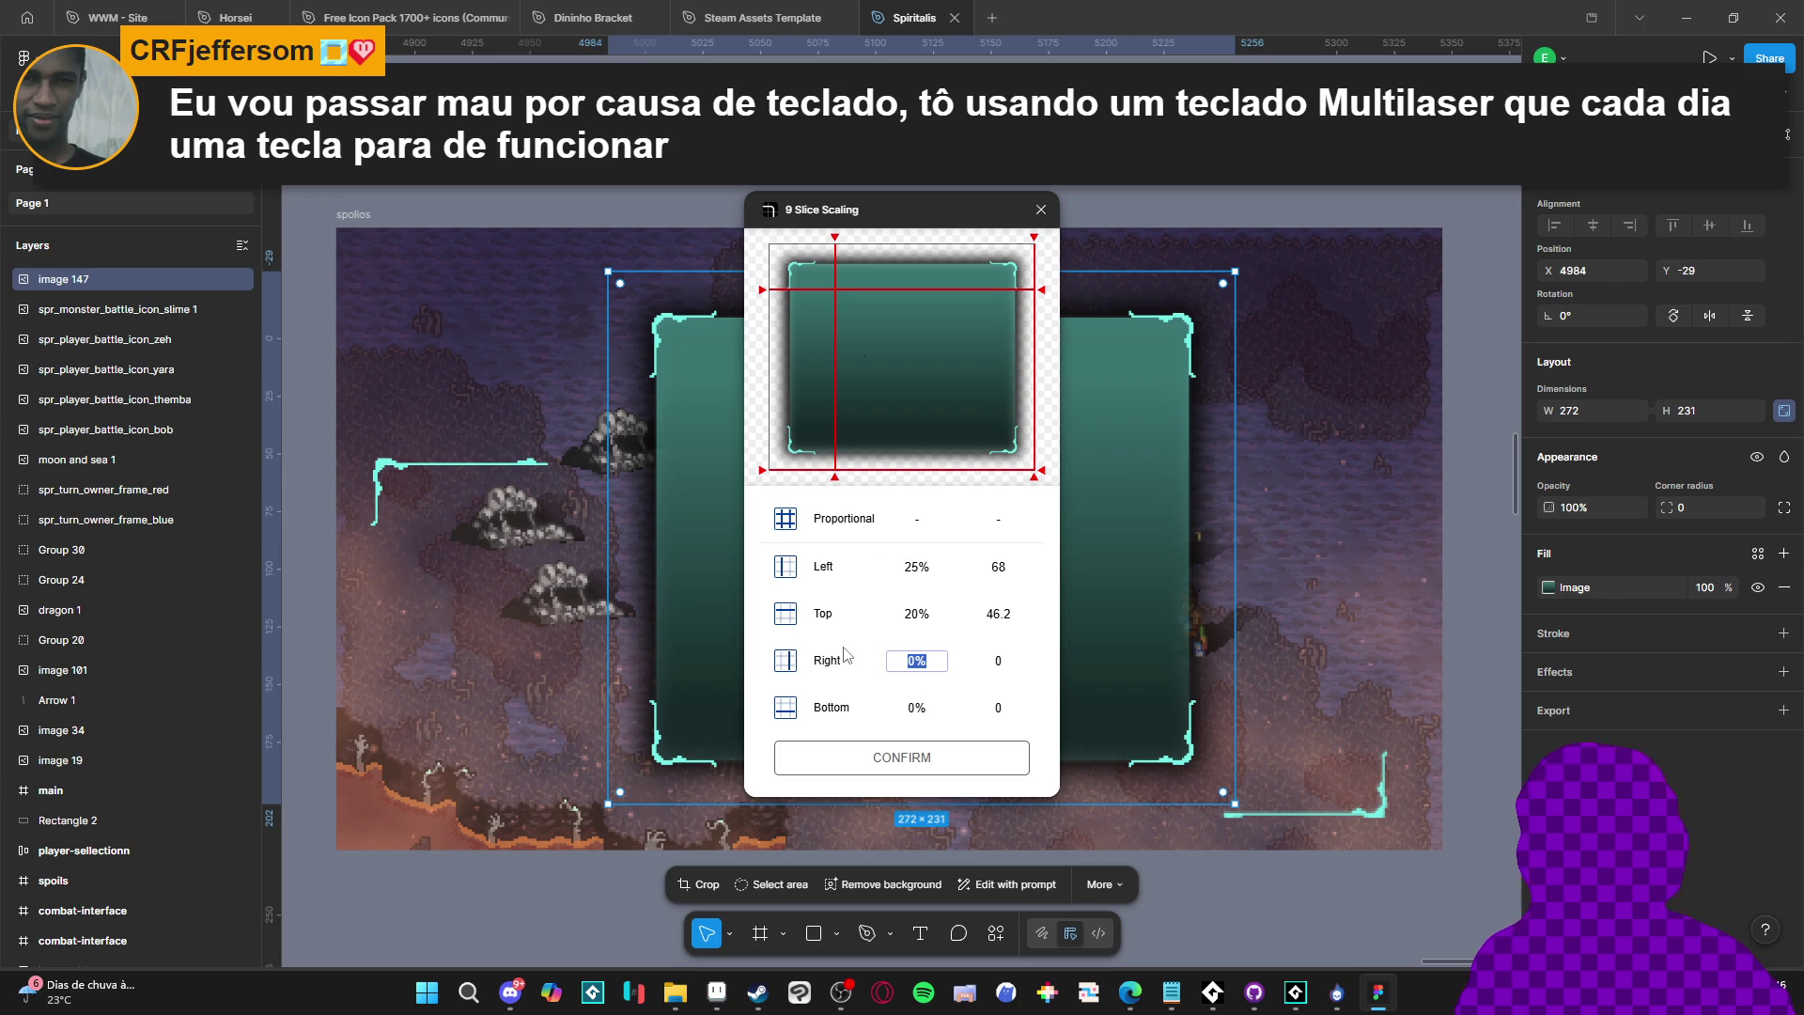
pyautogui.write('25')
pyautogui.press('Return')
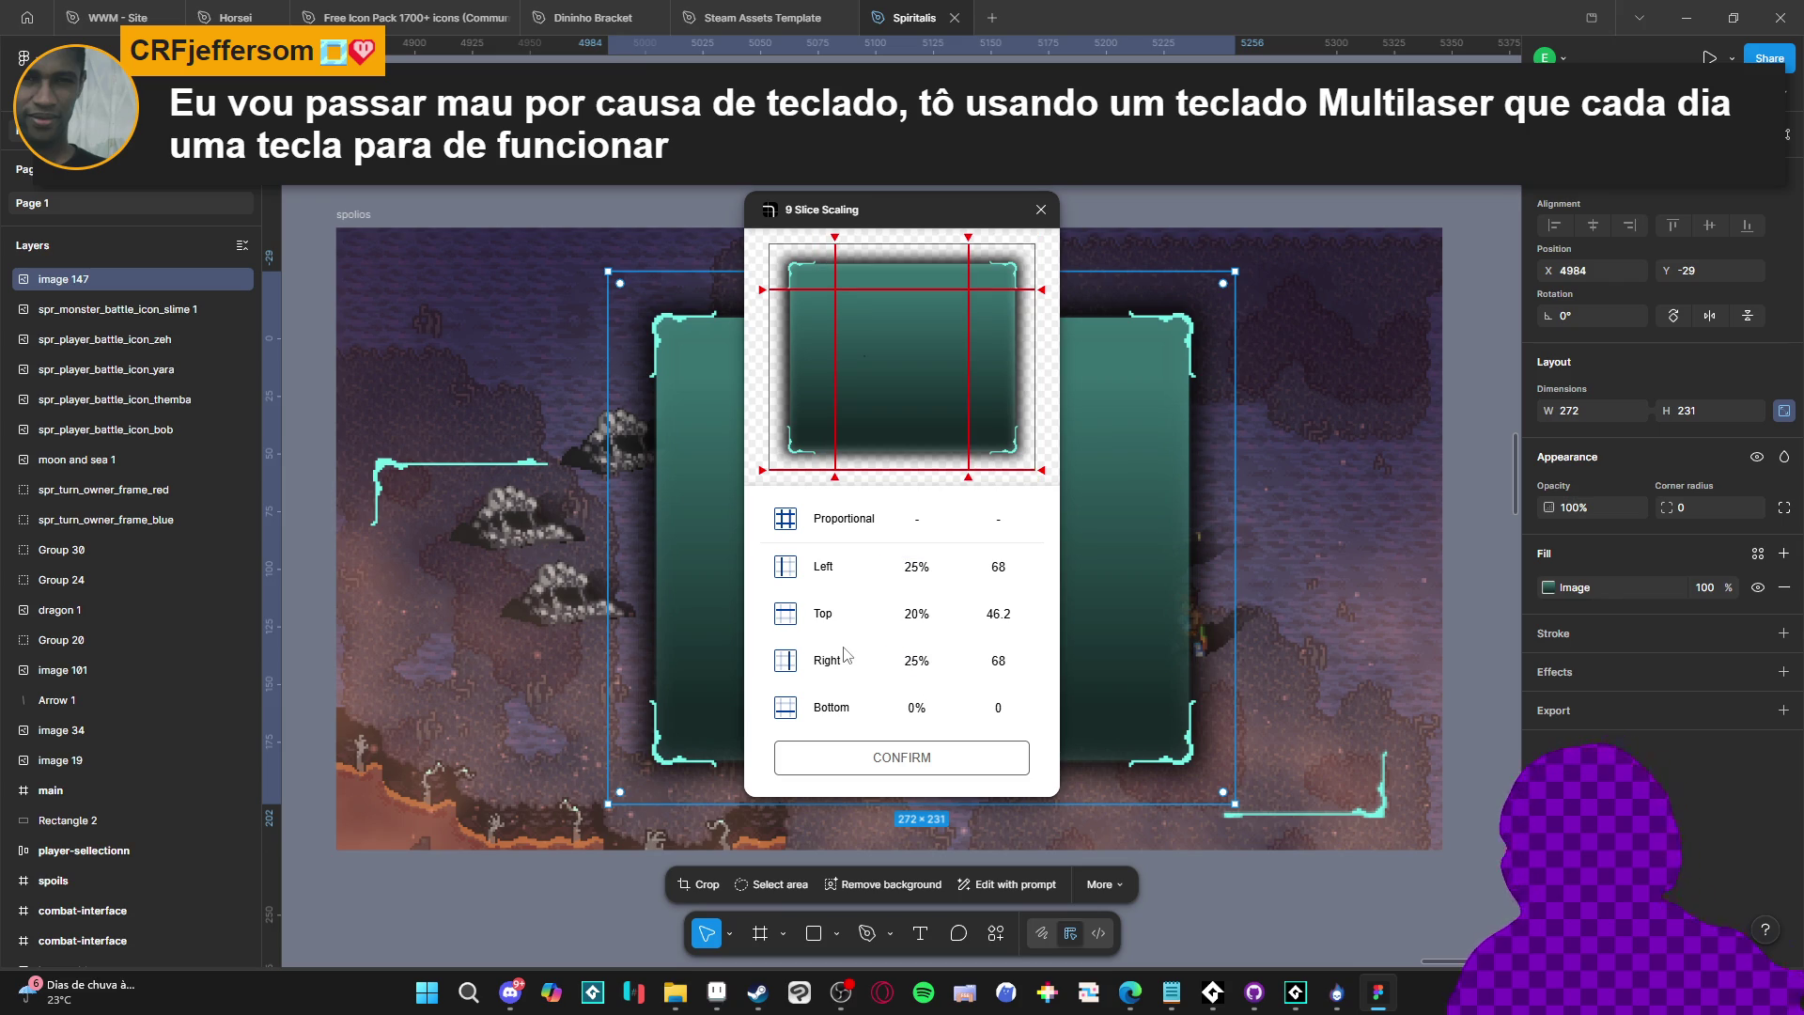
pyautogui.click(934, 705)
pyautogui.write('25')
pyautogui.press('Return')
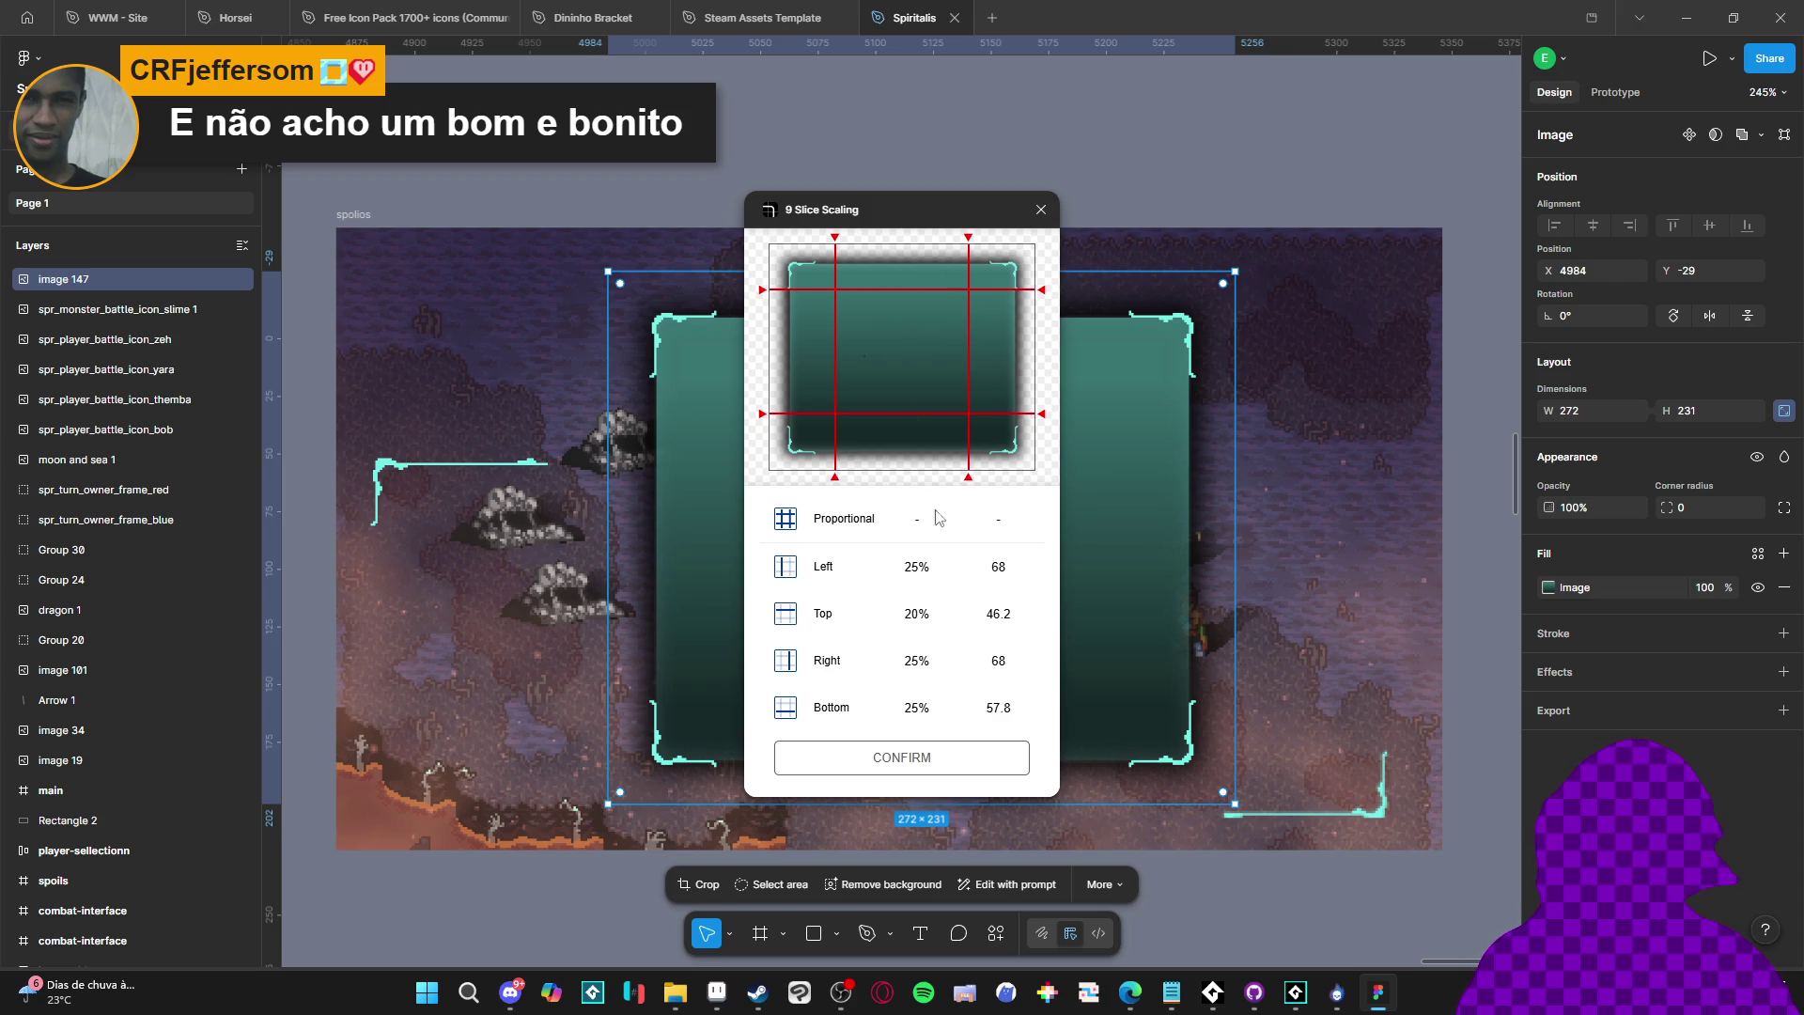
pyautogui.click(934, 618)
pyautogui.press('BackSpace')
pyautogui.press('BackSpace')
pyautogui.press('Return')
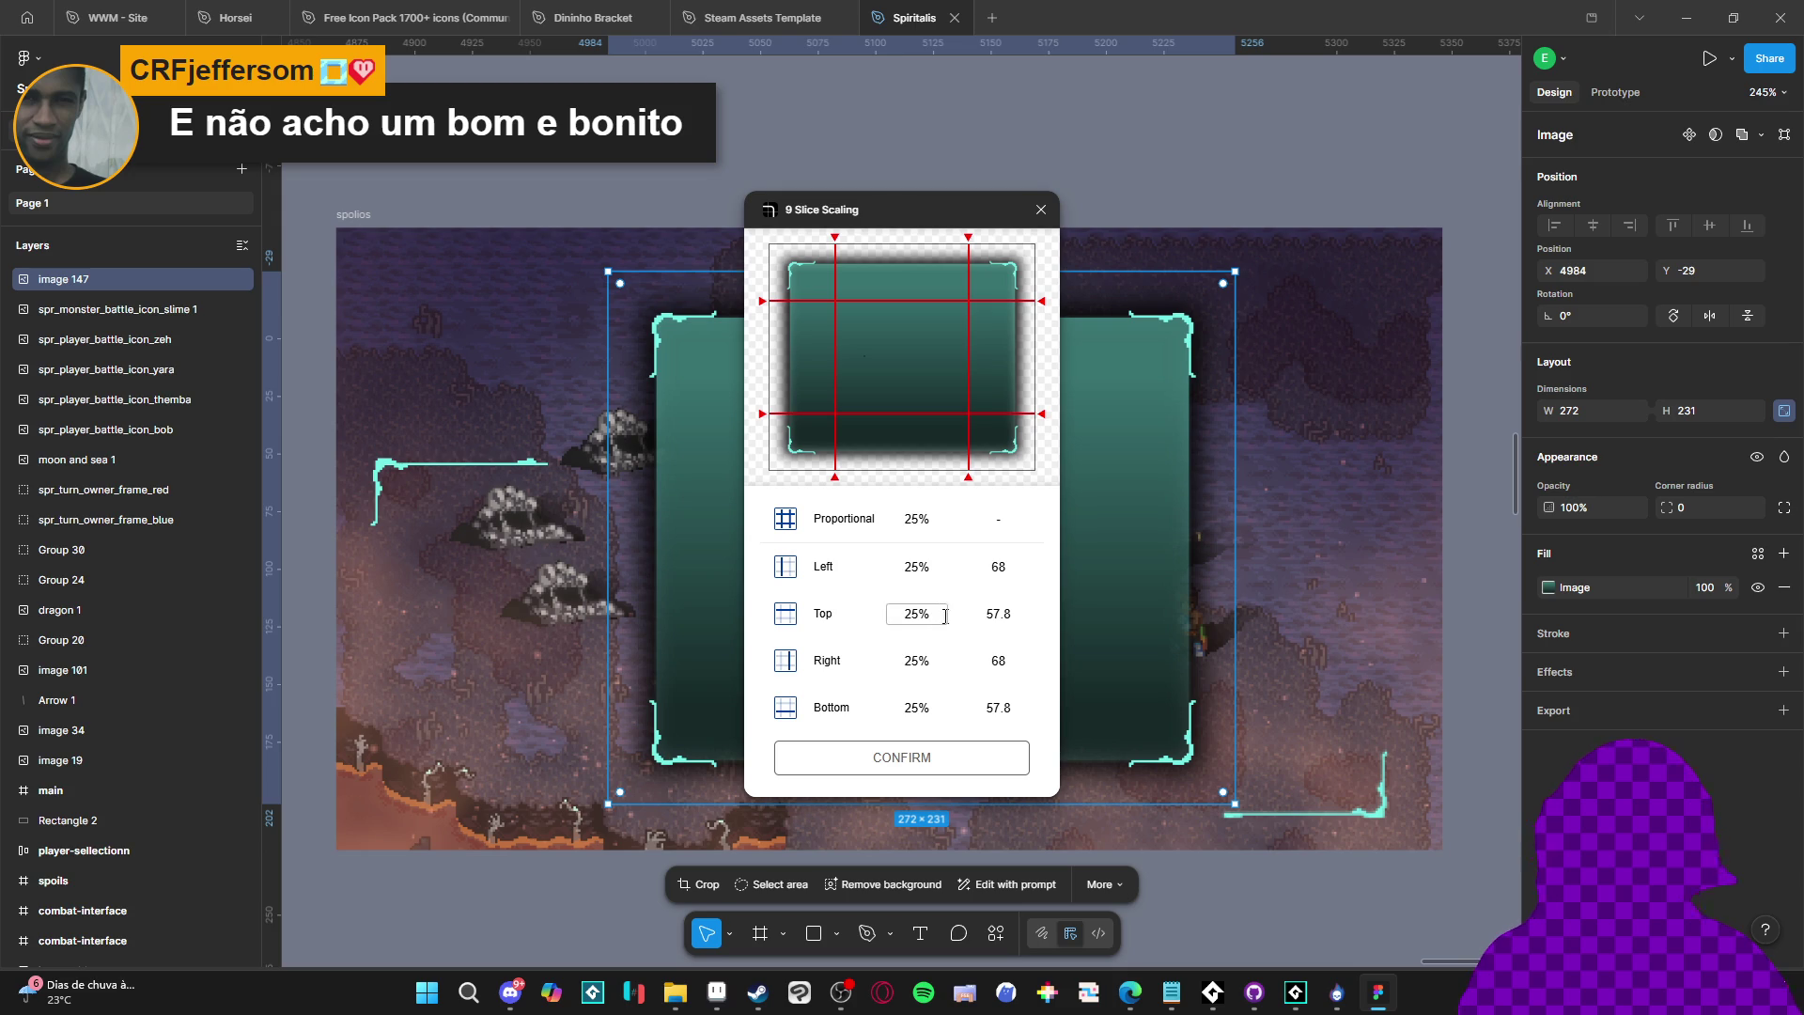
pyautogui.click(922, 763)
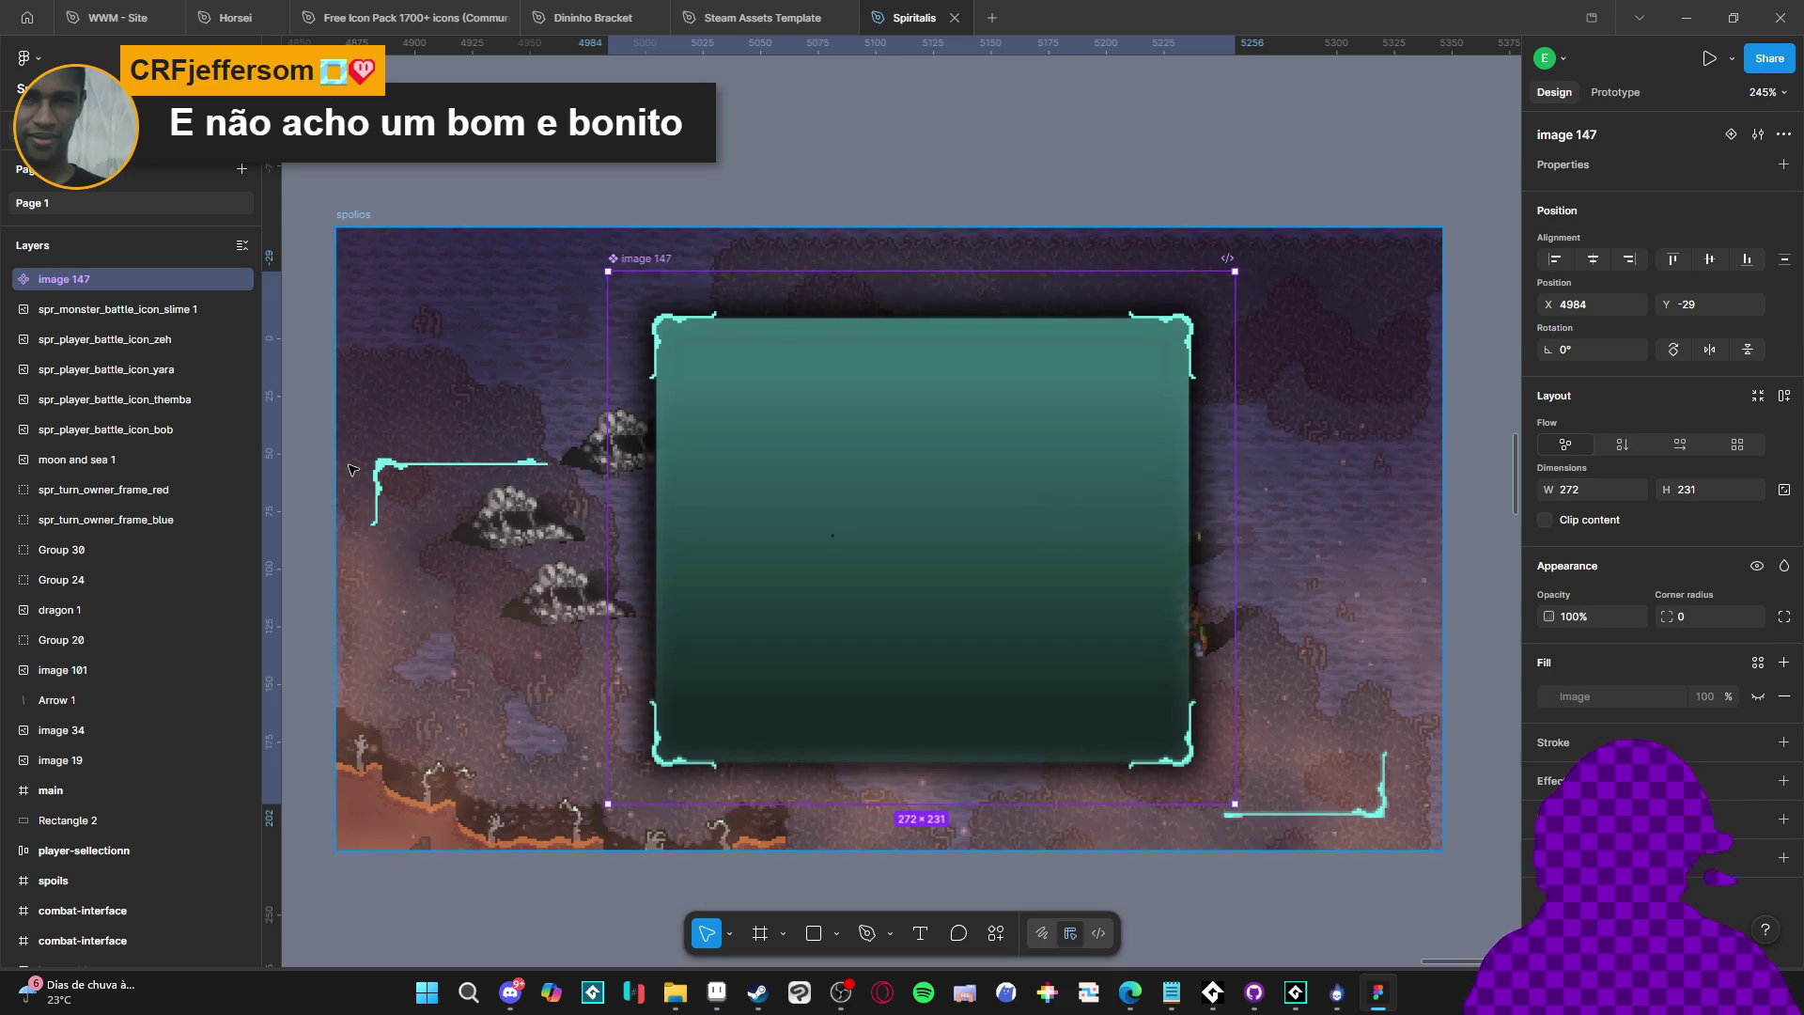
# Group image 147 into the 272 × 231 auto-layout Frame 32 and check the image's sizing
pyautogui.hotkey('ctrl', 'g')
pyautogui.hotkey('shift', 'a')
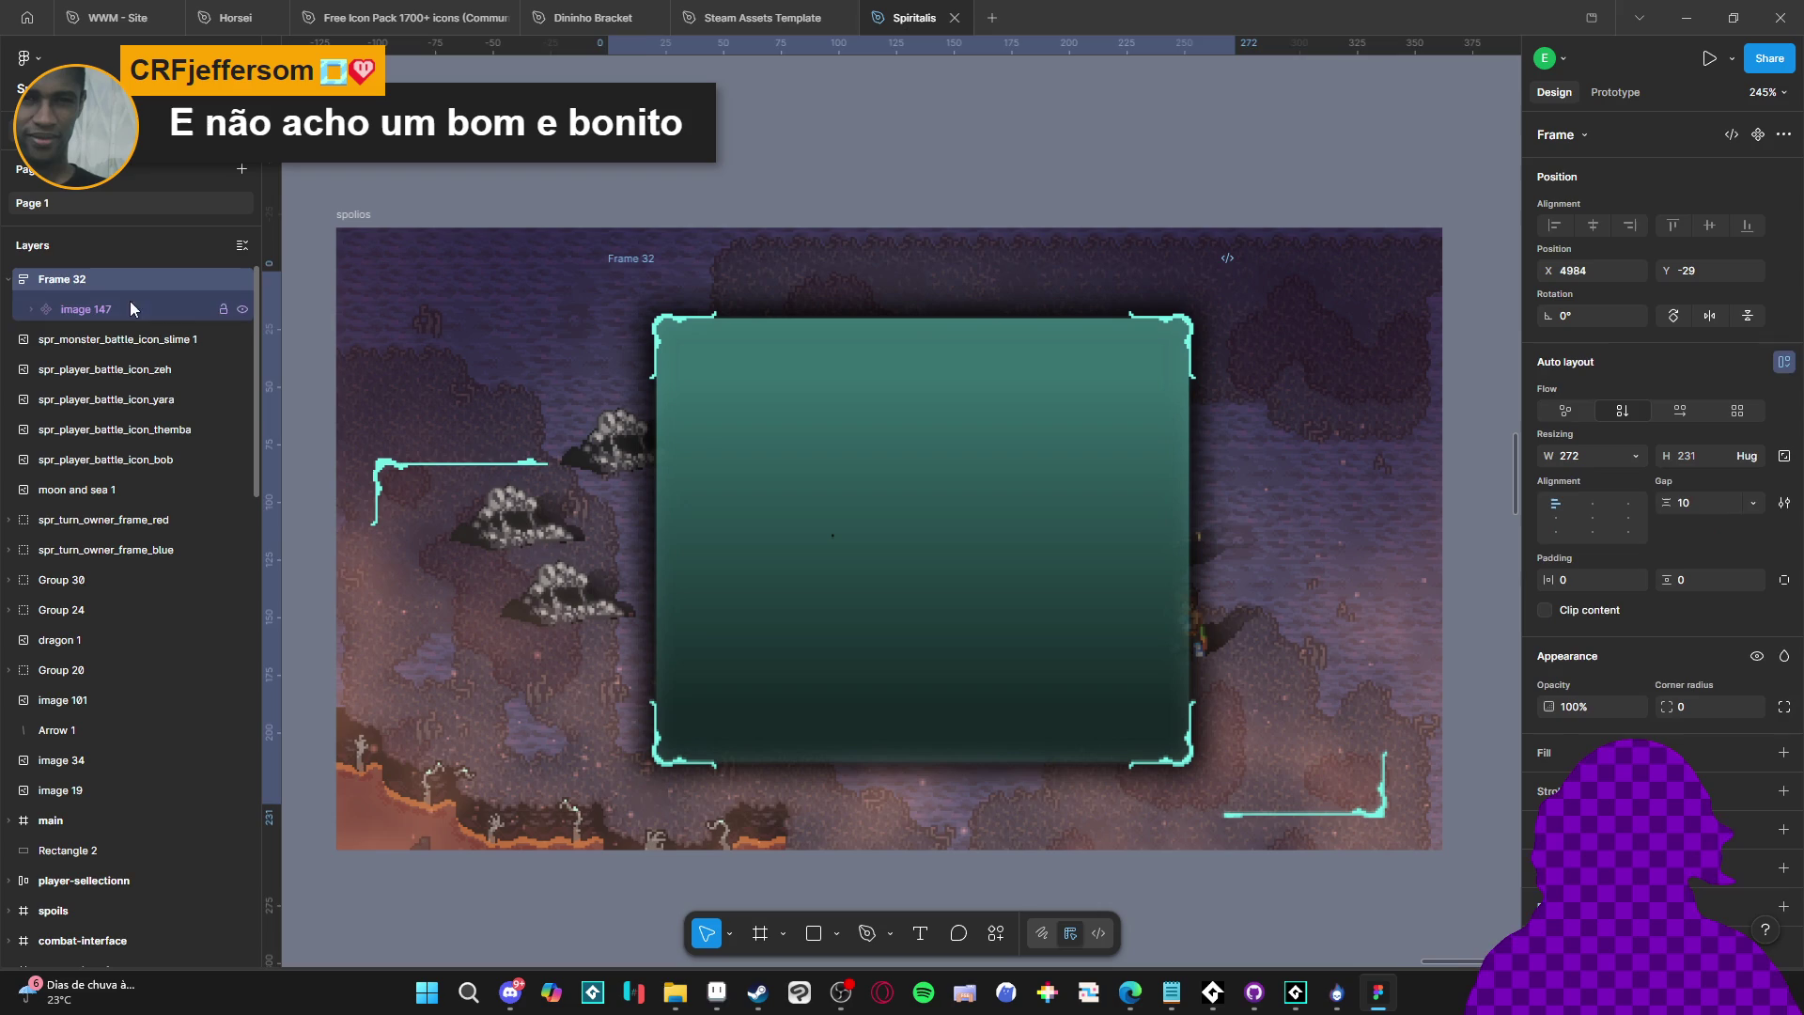
pyautogui.click(127, 310)
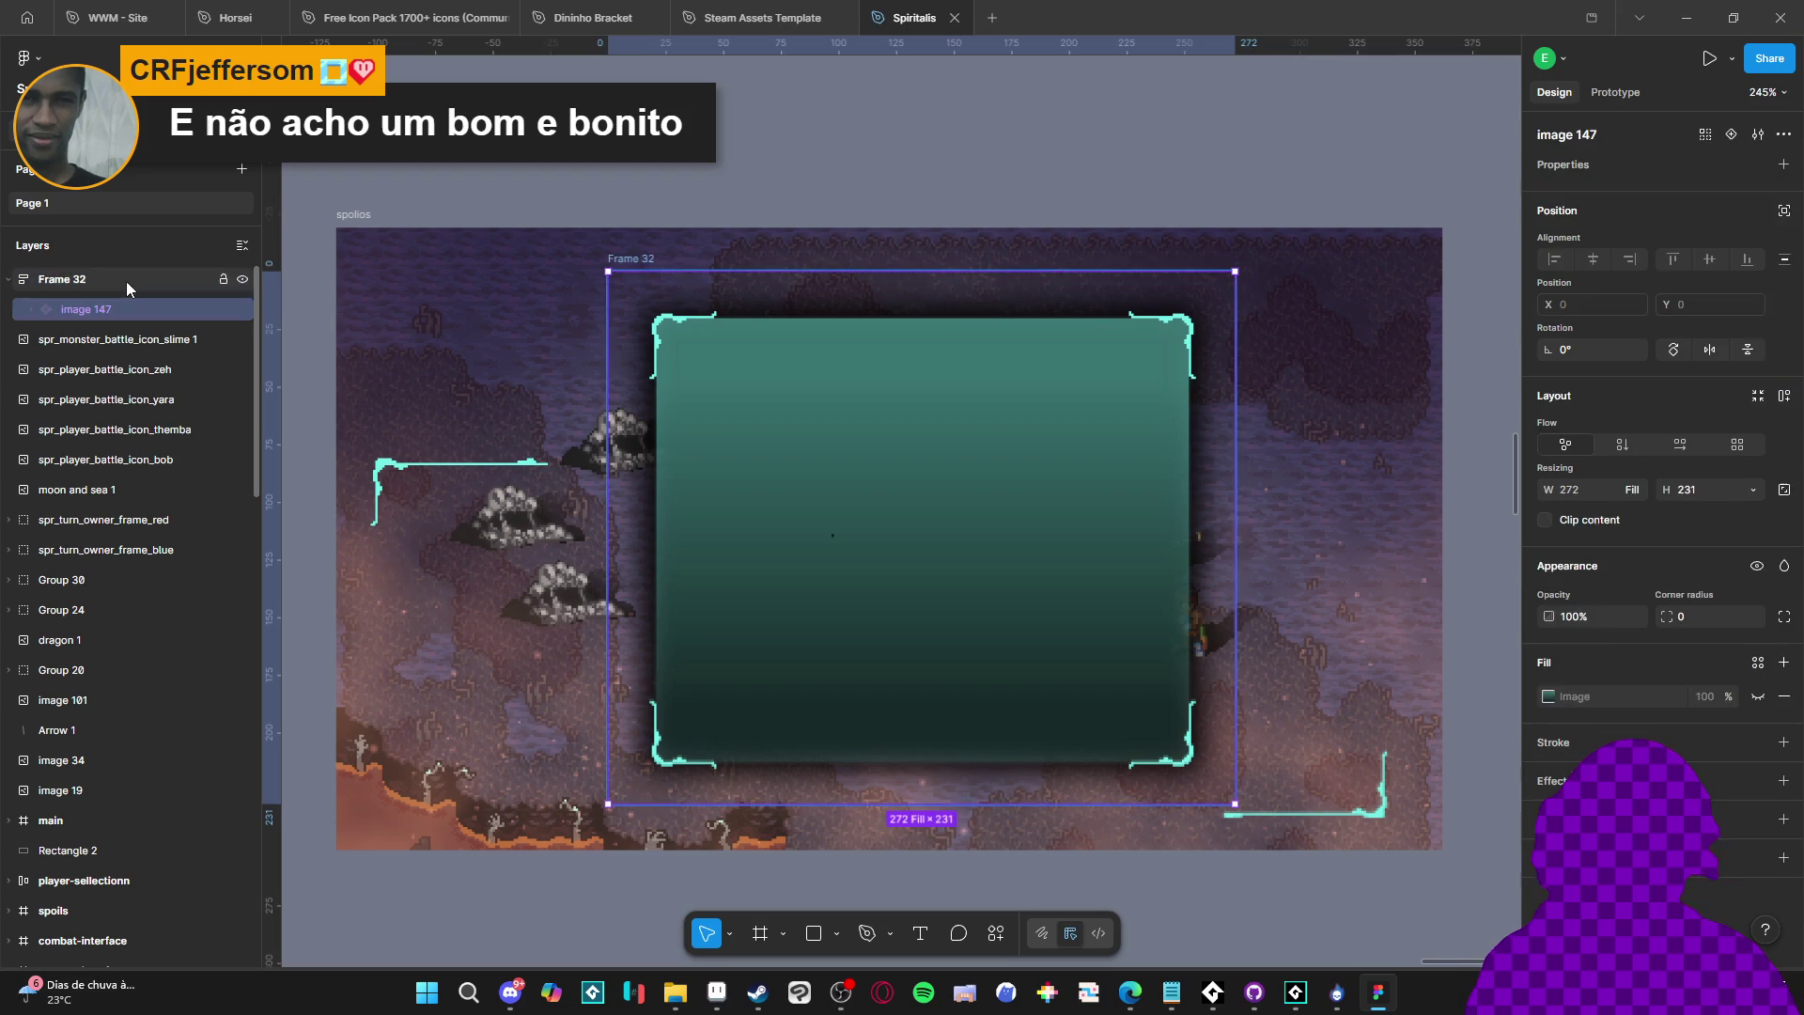
pyautogui.click(126, 280)
pyautogui.click(126, 306)
pyautogui.click(140, 278)
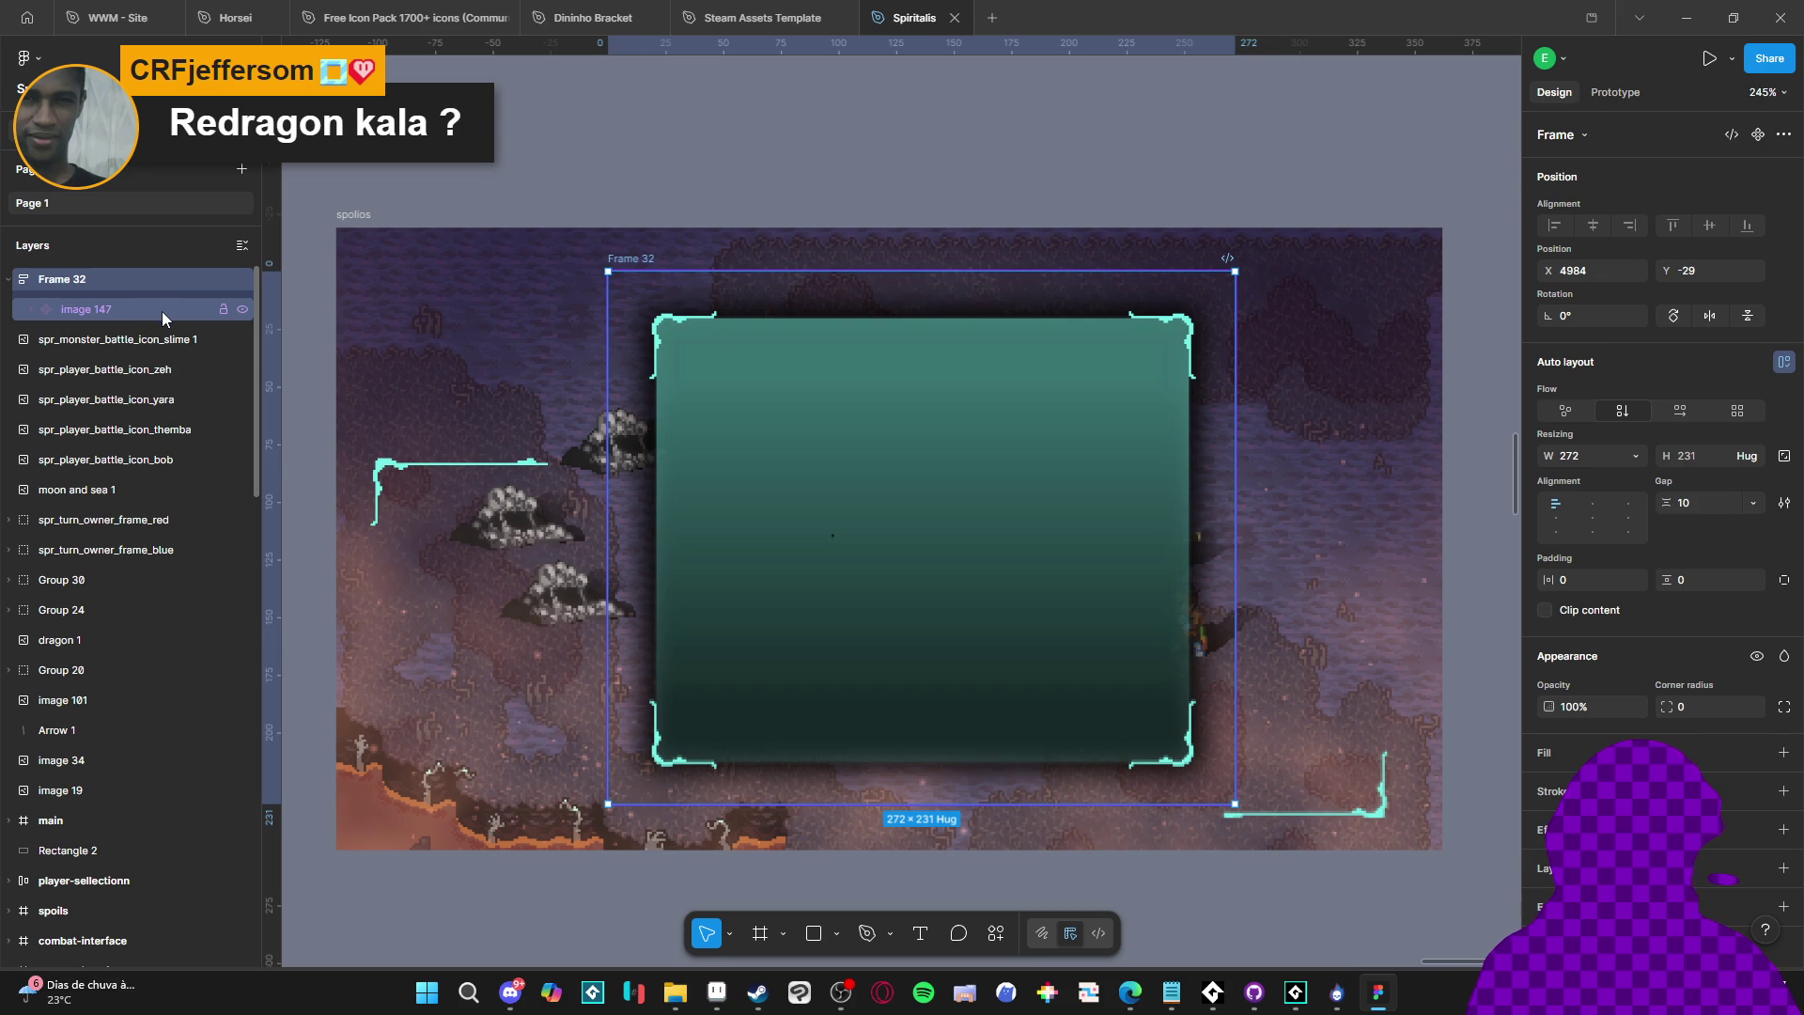
pyautogui.click(162, 312)
pyautogui.hotkey('ctrl', 'g')
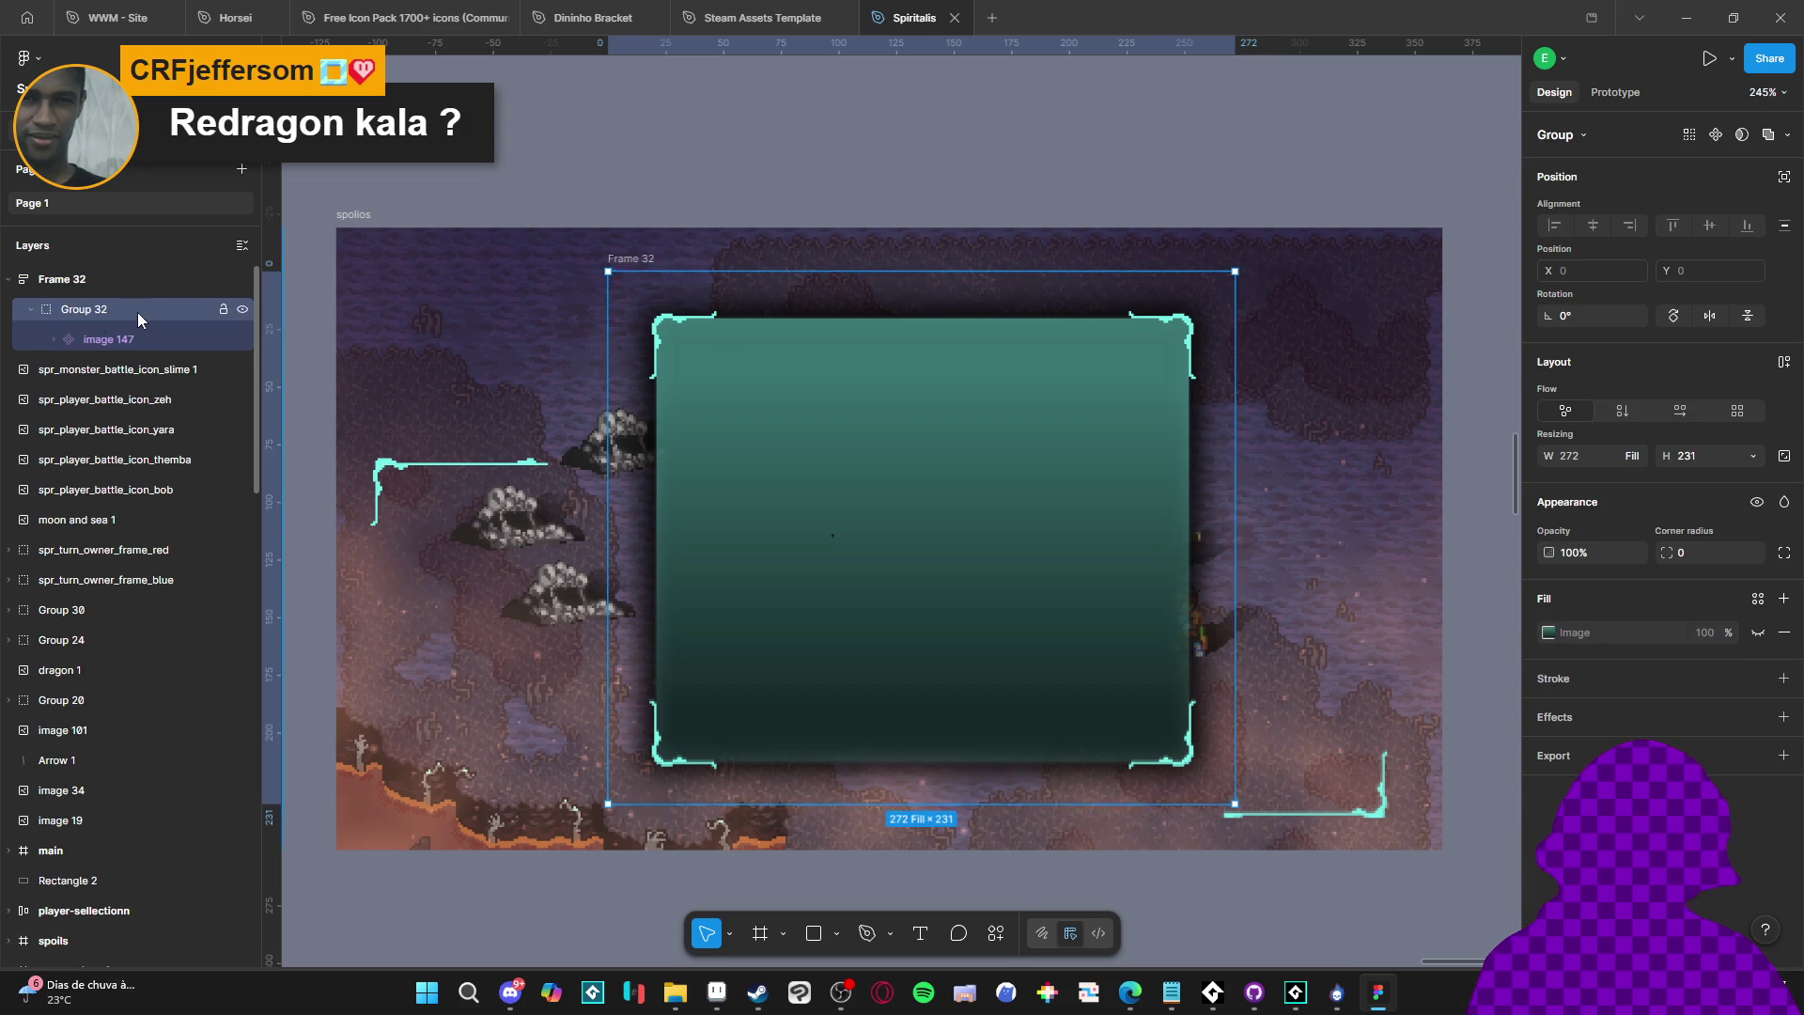
pyautogui.hotkey('ctrl', 'z')
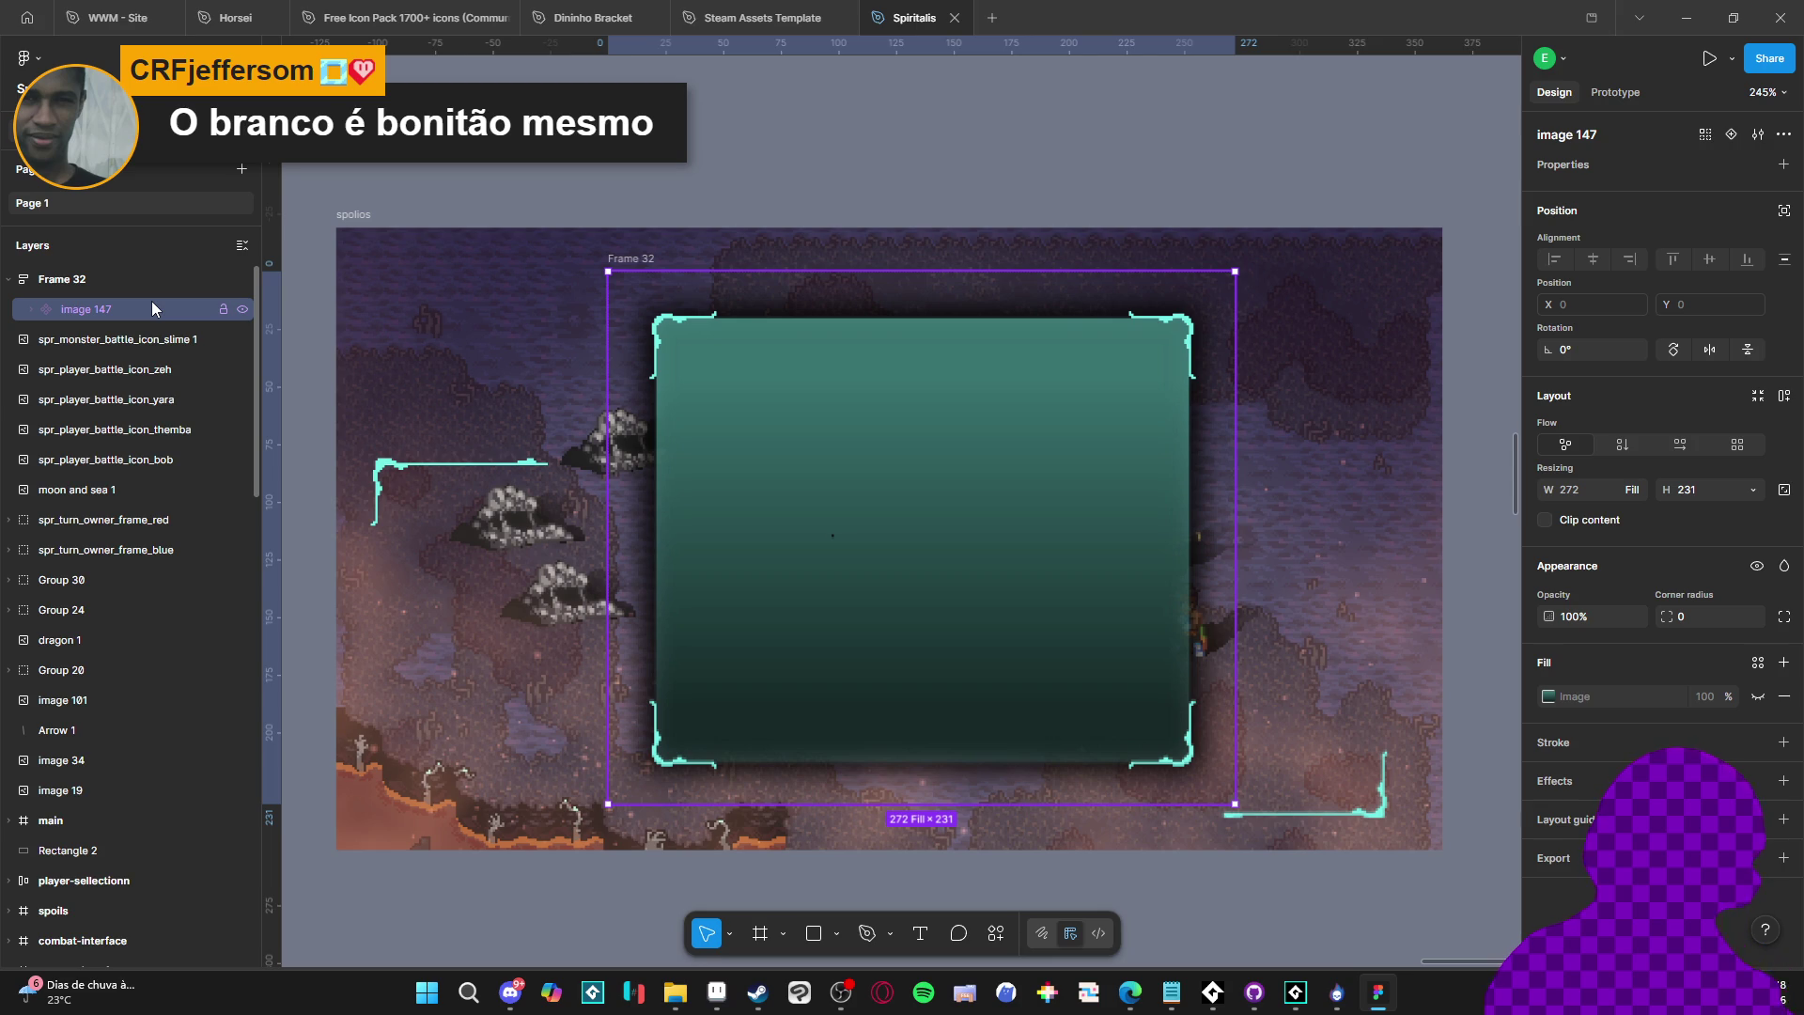
# Bring up the console window, then minimize it to return to the design
pyautogui.click(1206, 1005)
pyautogui.press('space')
pyautogui.click(1435, 142)
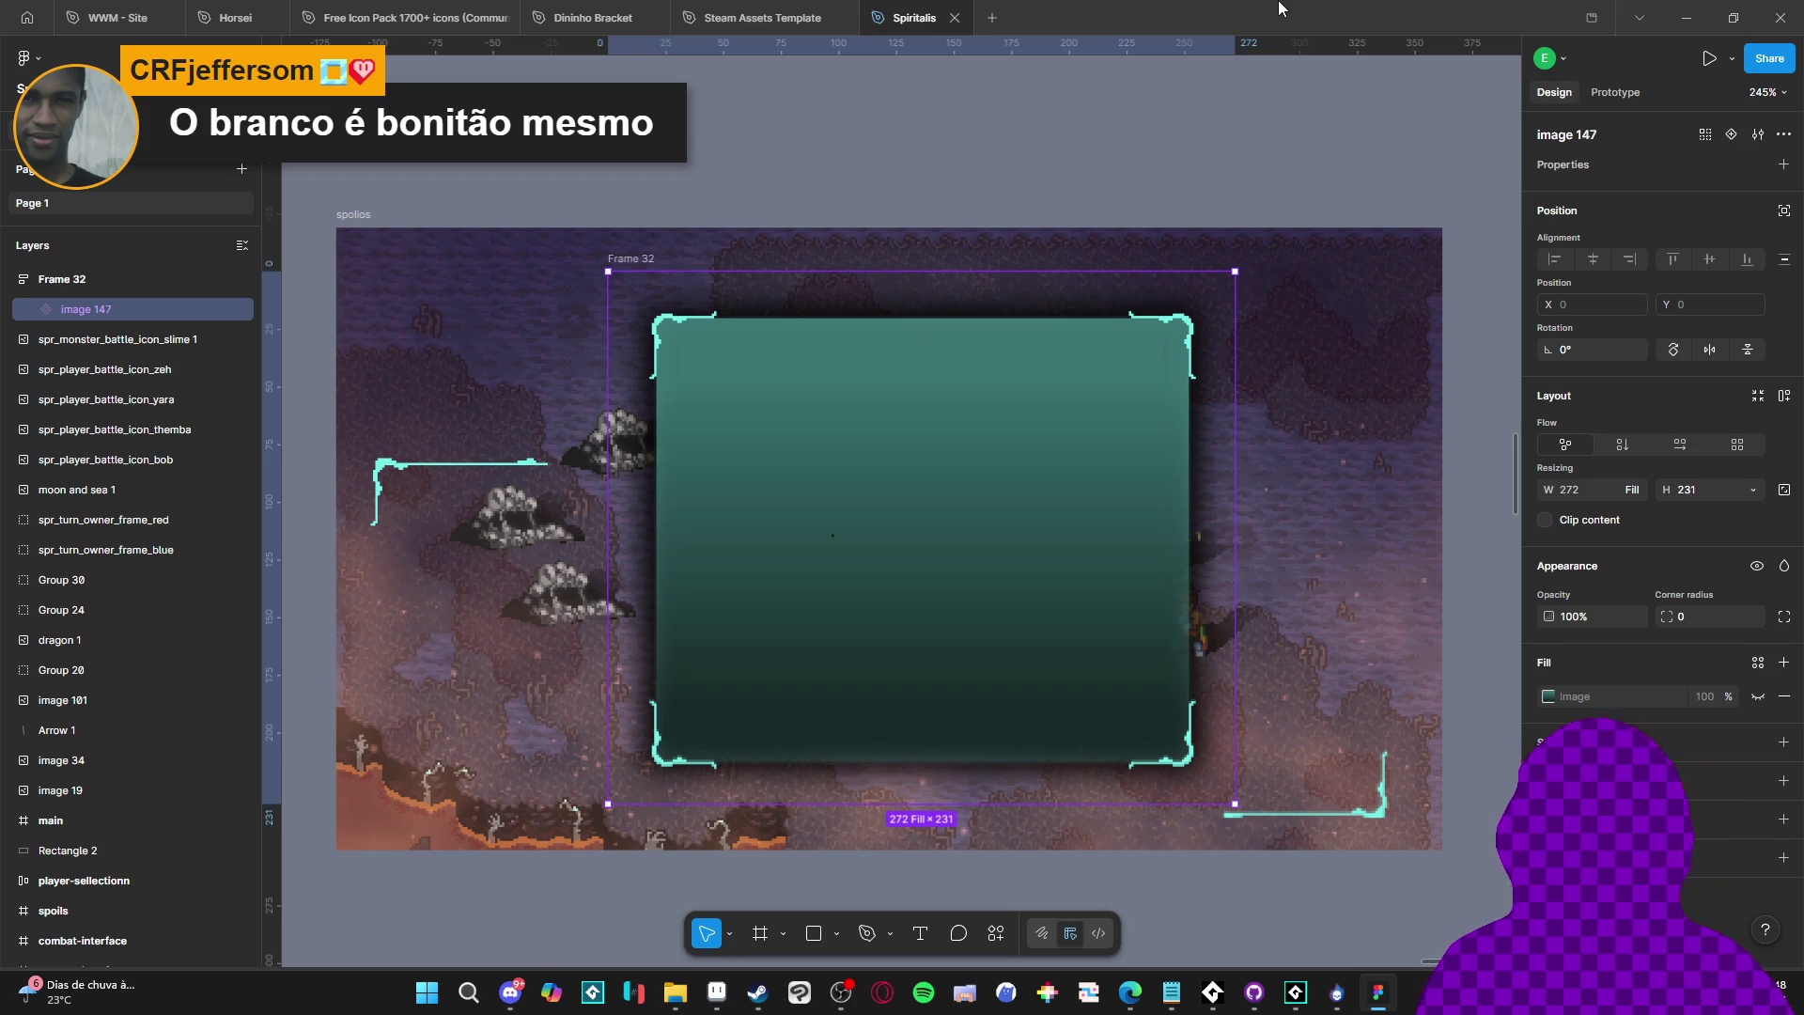
# Undo the fill and auto-layout changes until Frame 32 is plain Group 32 holding image 147
pyautogui.click(75, 274)
pyautogui.click(116, 318)
pyautogui.press('Escape')
pyautogui.click(124, 319)
pyautogui.press('Escape')
pyautogui.press('Return')
pyautogui.press('Escape')
pyautogui.press('Return')
pyautogui.hotkey('ctrl', 'z')
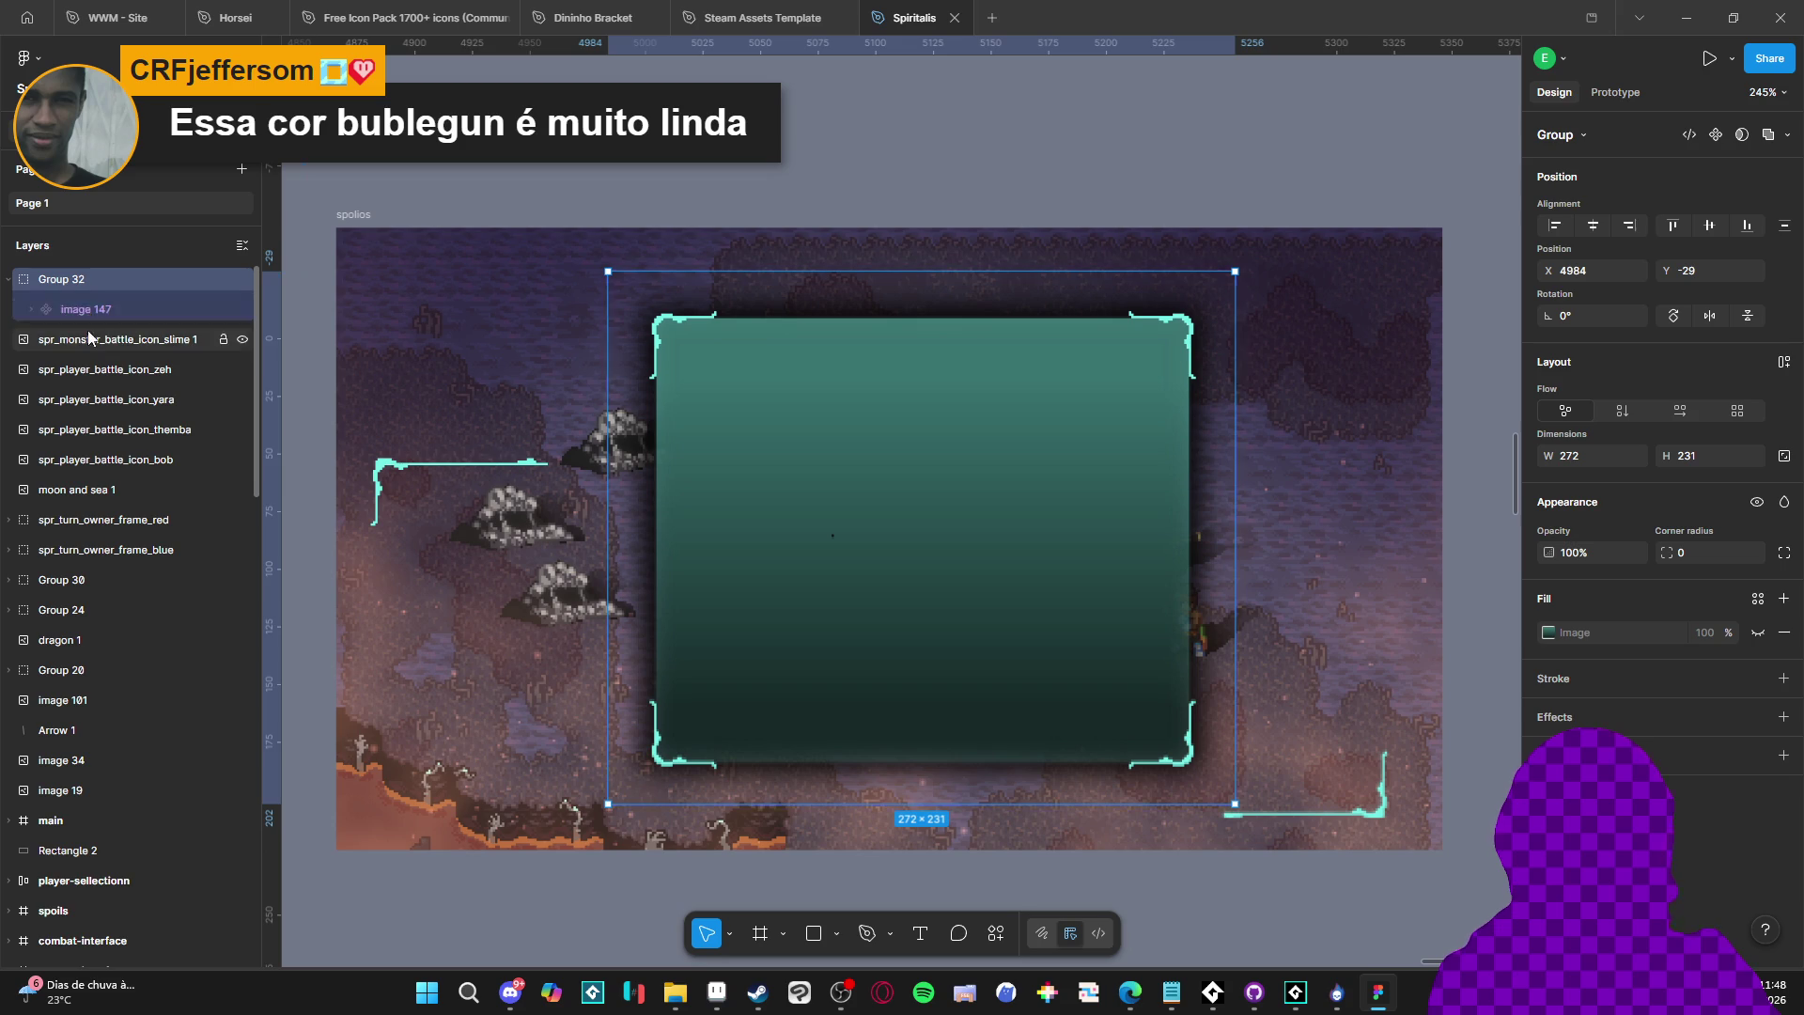
pyautogui.click(90, 310)
pyautogui.click(81, 282)
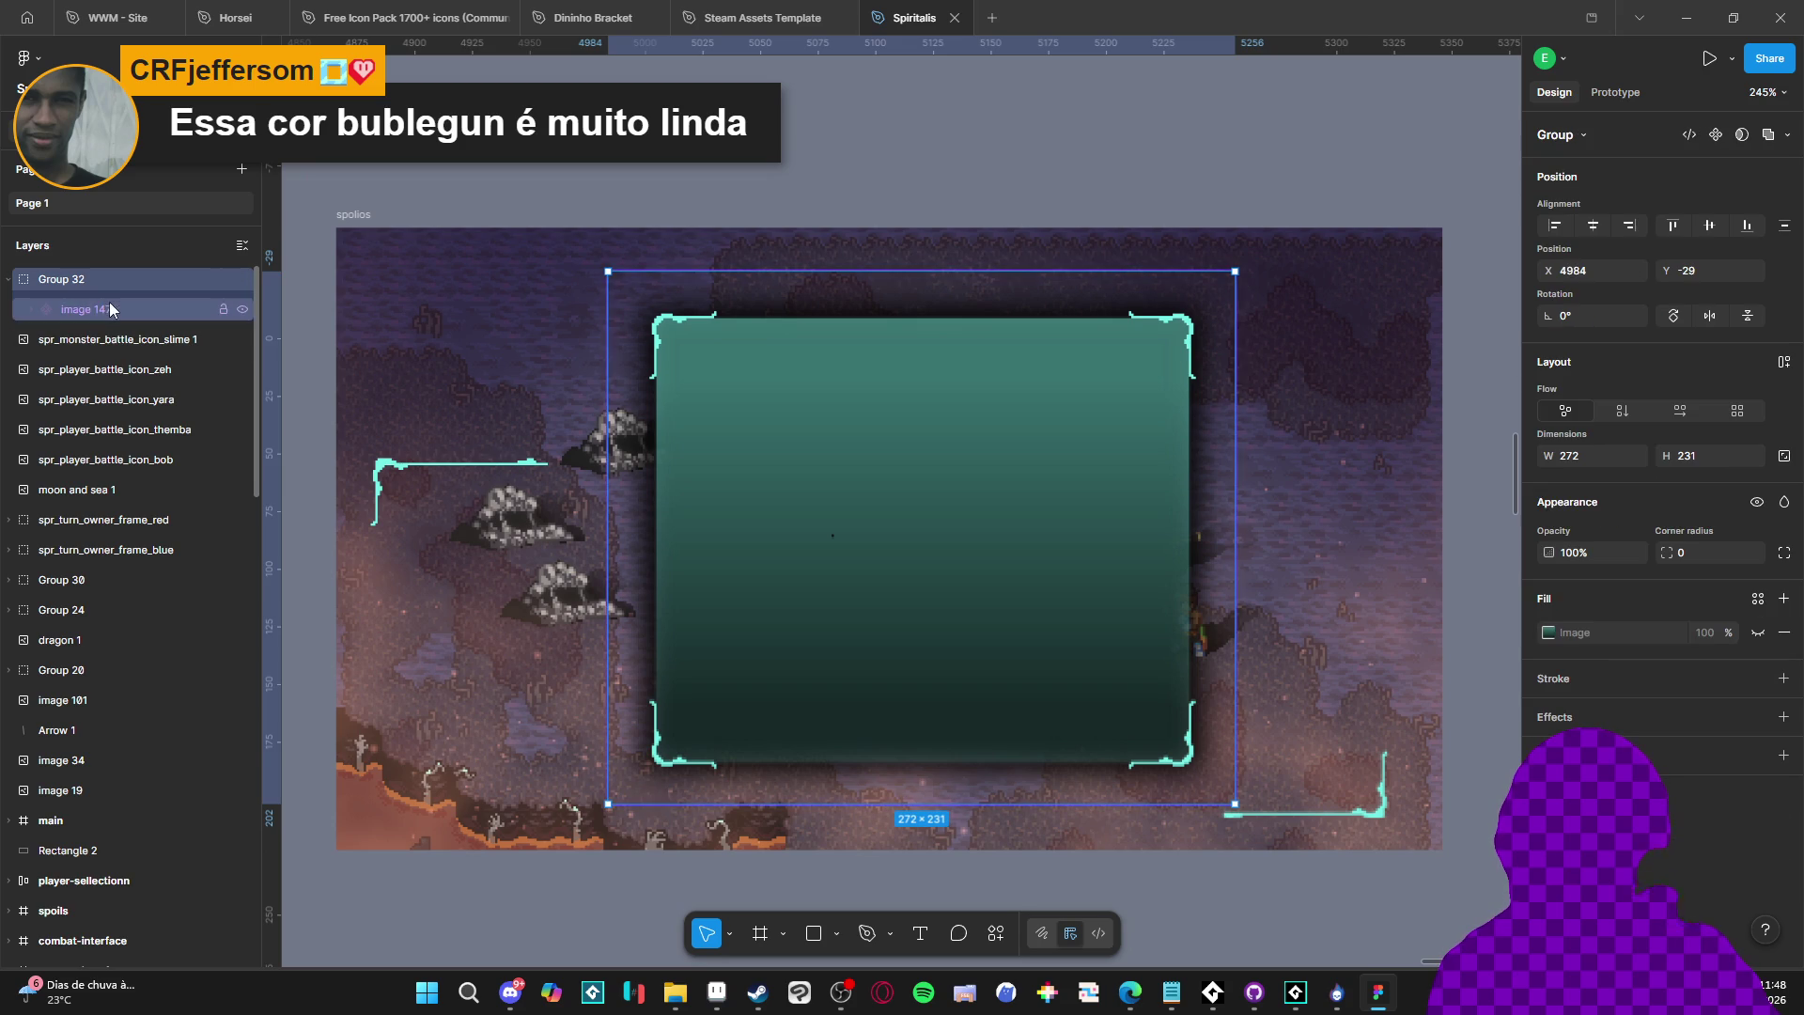
# Draw a 105 × 93 auto-layout Frame 37 at the card's top-left with a 53% white fill
pyautogui.click(760, 933)
pyautogui.moveTo(693, 400); pyautogui.dragTo(928, 600)
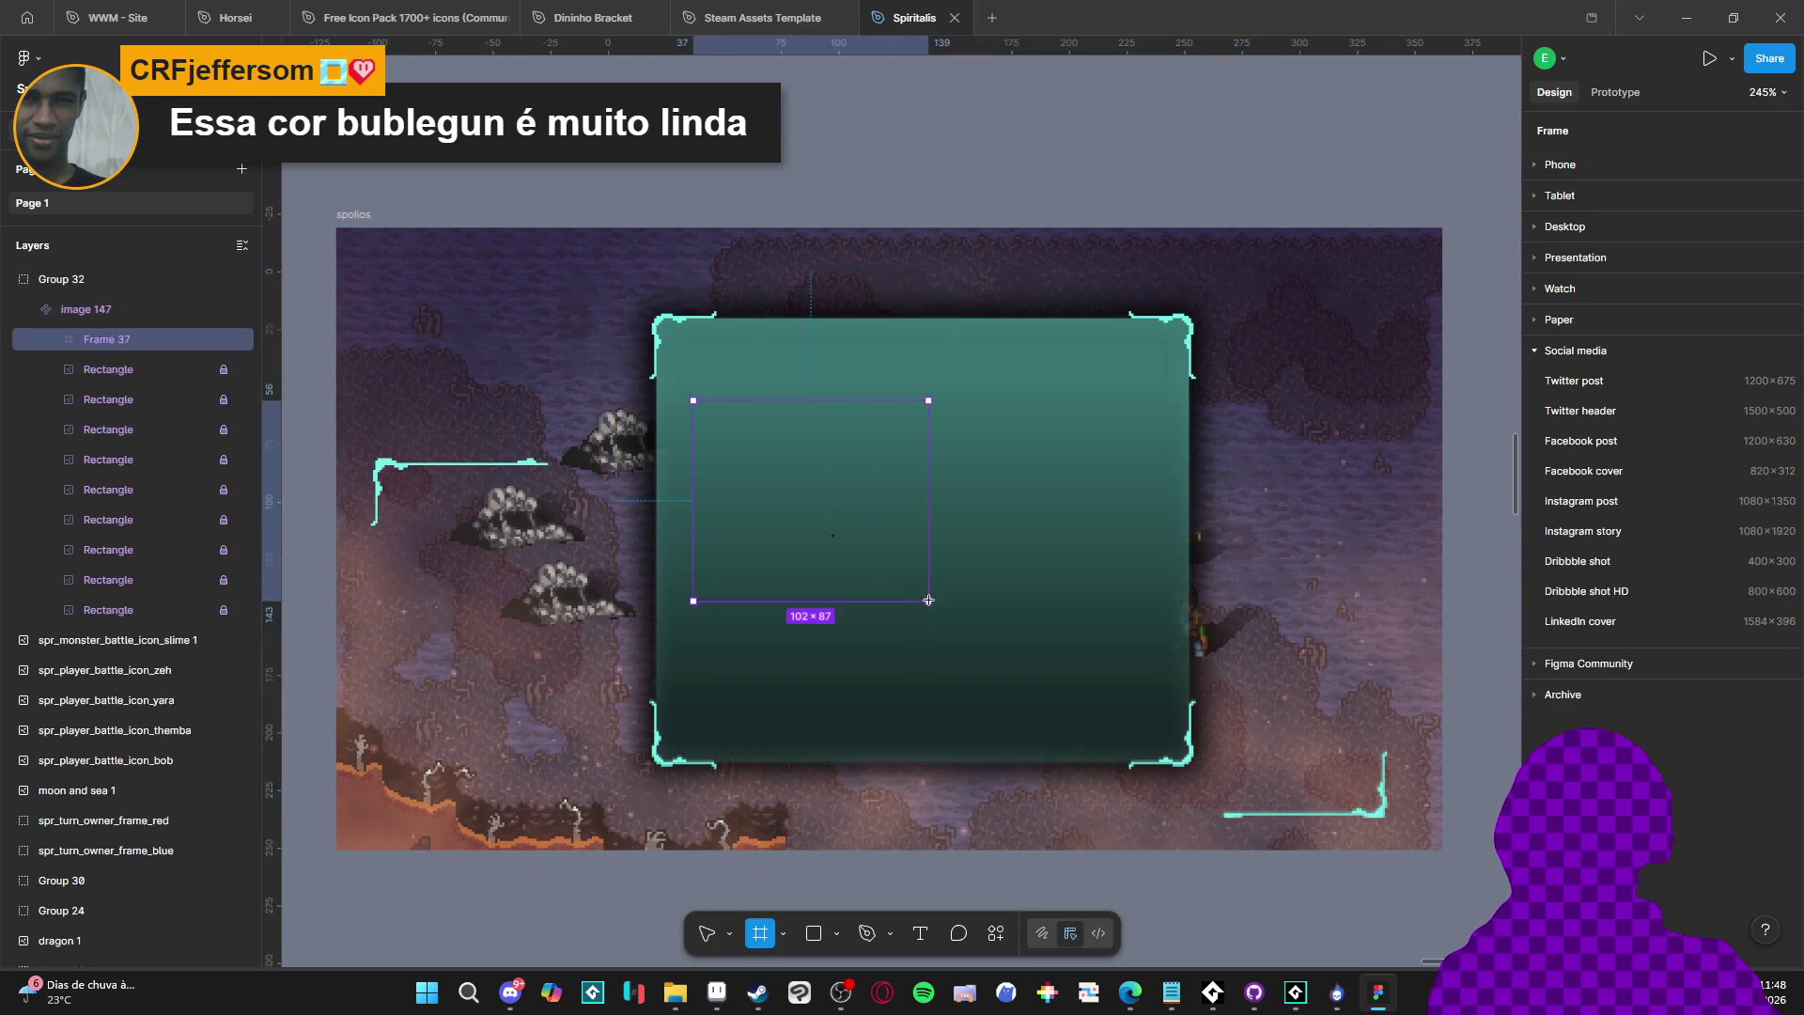
pyautogui.moveTo(103, 338); pyautogui.dragTo(107, 302)
pyautogui.hotkey('shift', 'a')
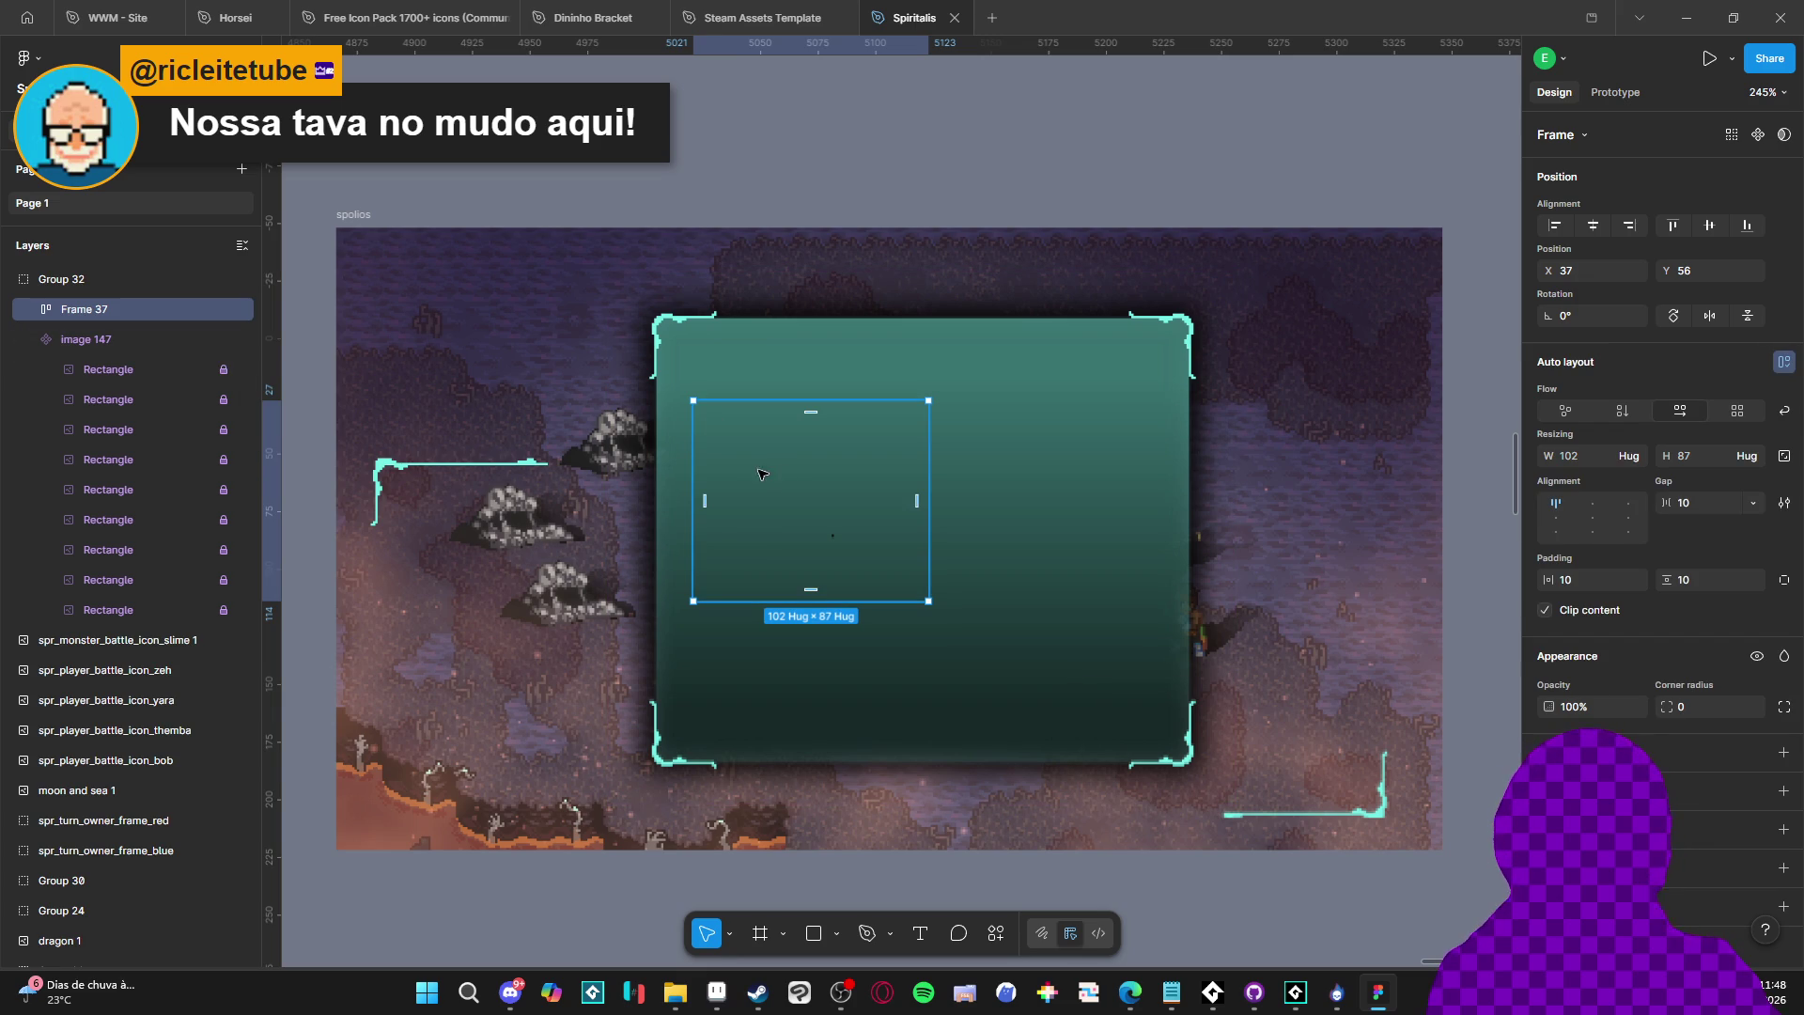
pyautogui.moveTo(768, 474)
pyautogui.mouseDown()
pyautogui.moveTo(733, 391)
pyautogui.moveTo(738, 405)
pyautogui.mouseUp()
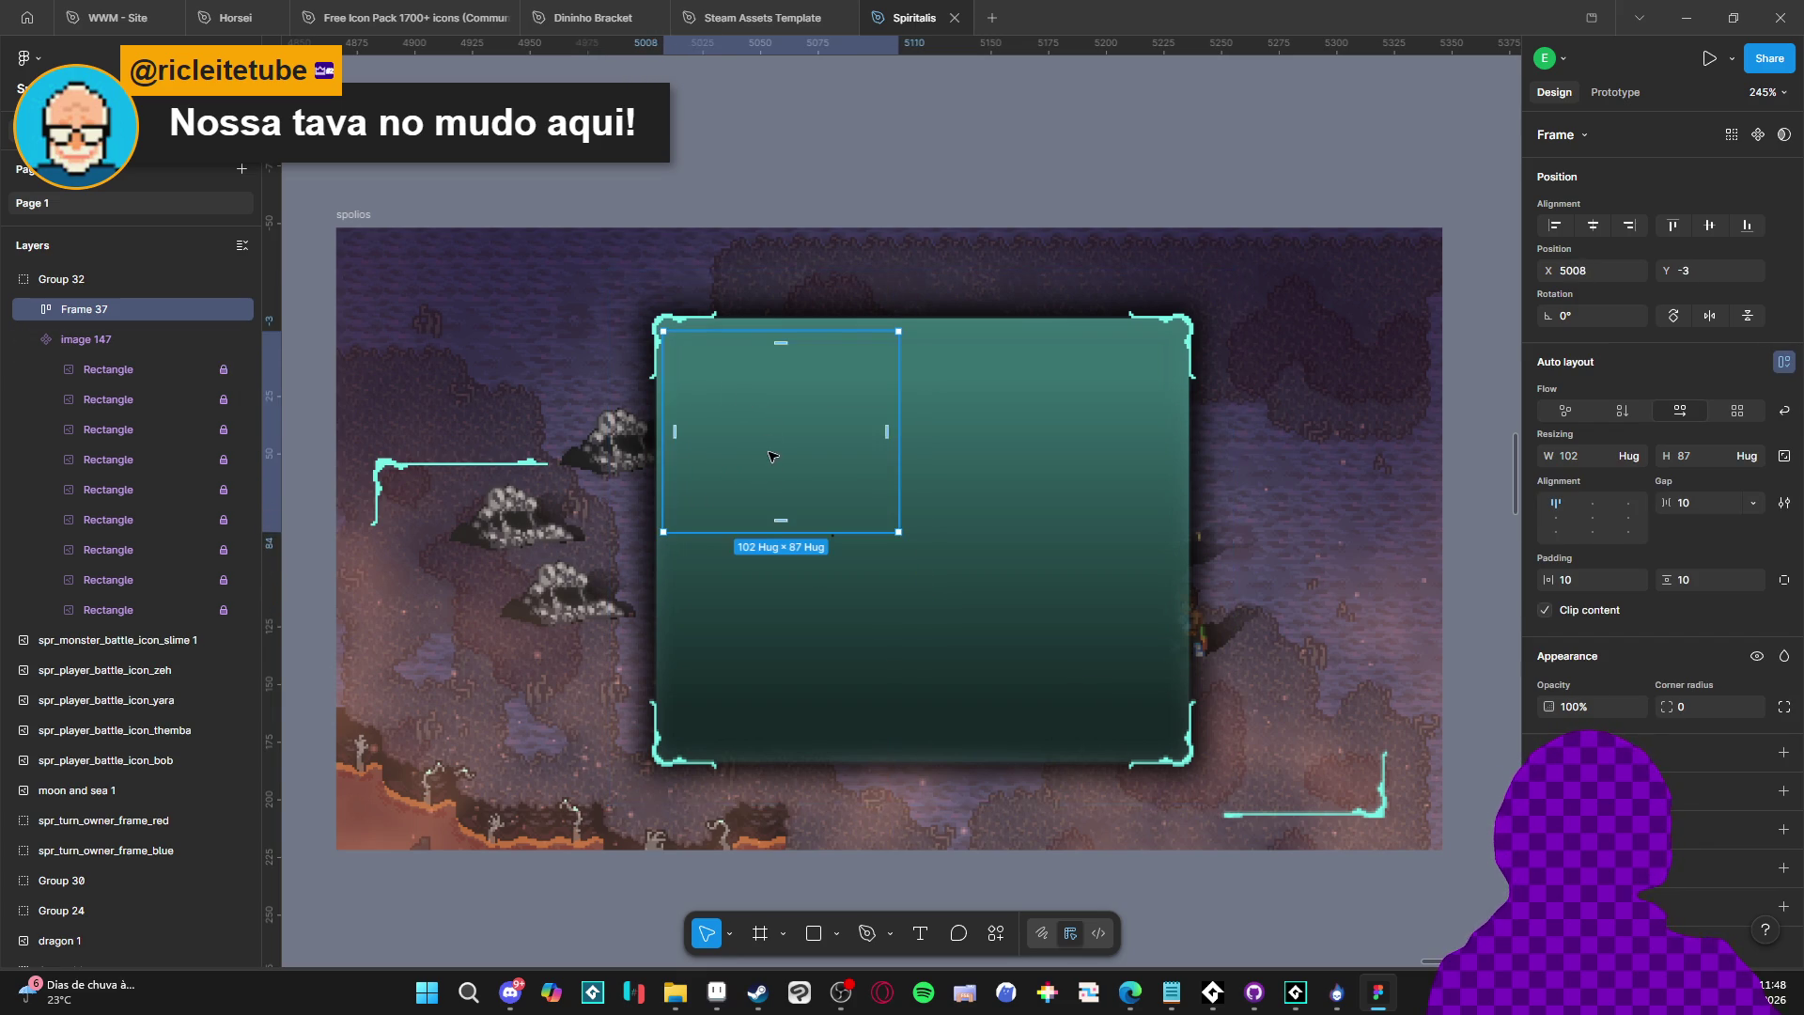
pyautogui.click(1784, 753)
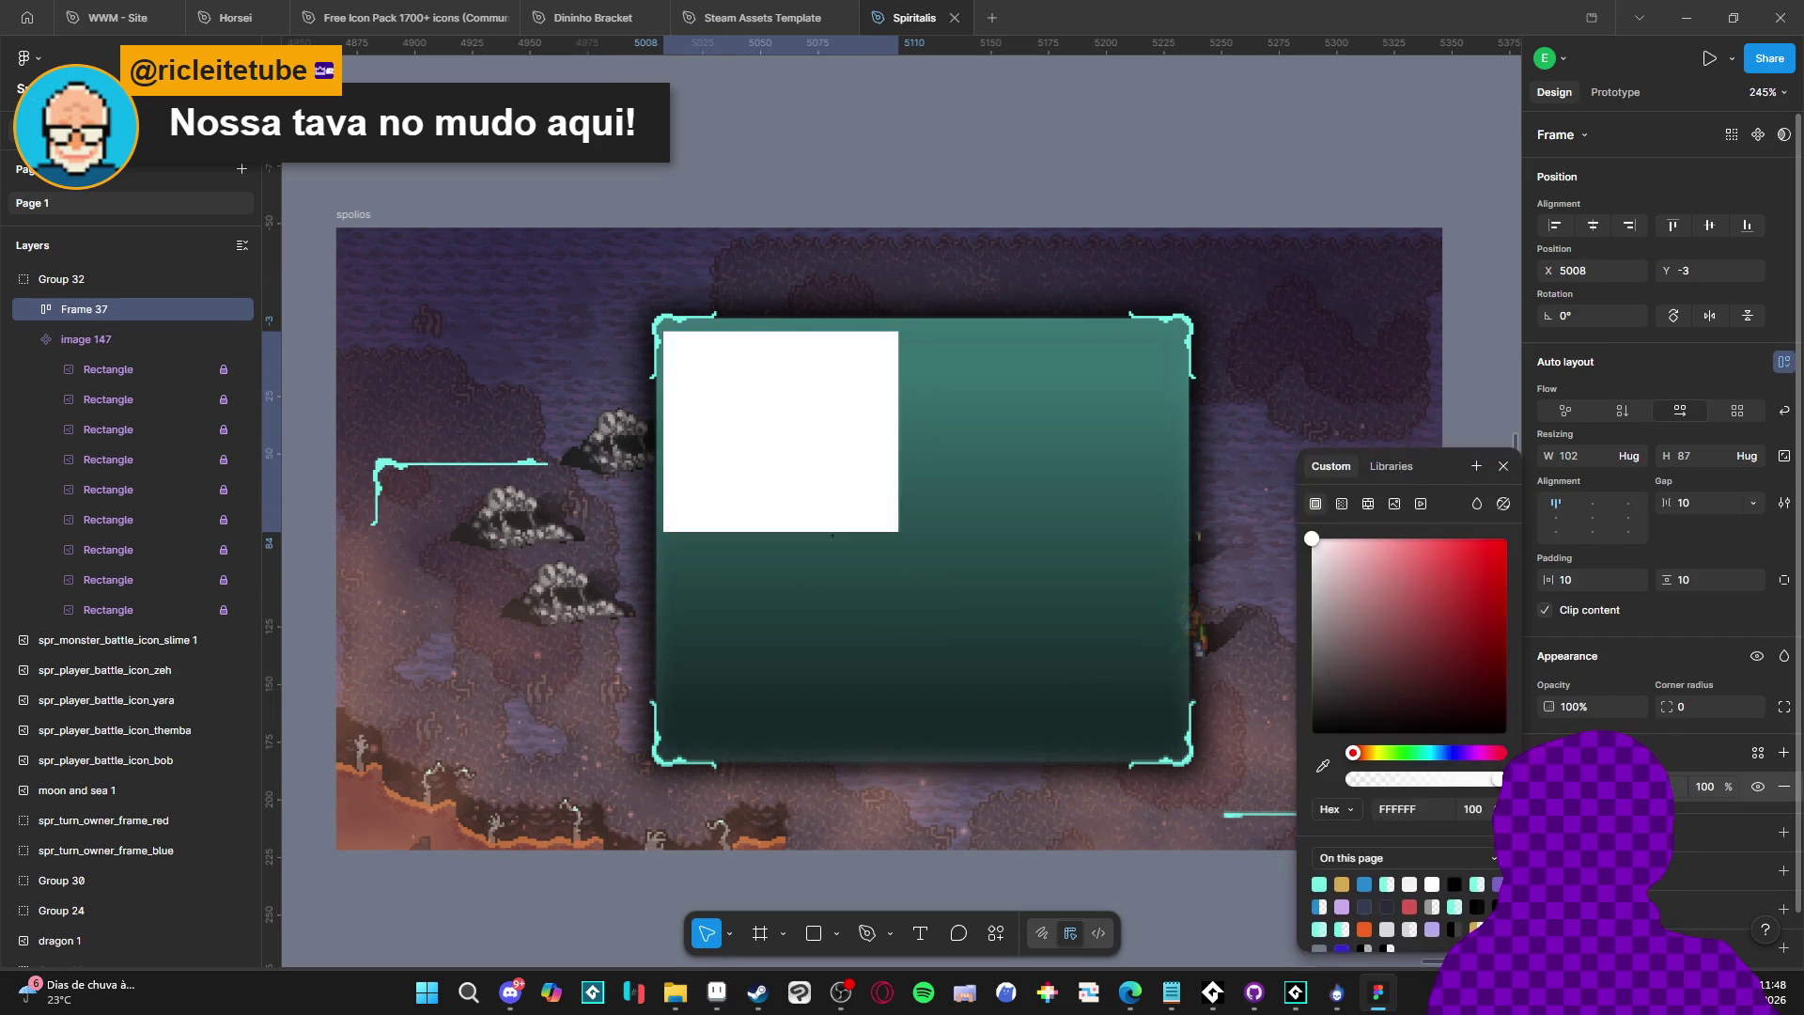
pyautogui.moveTo(1447, 780); pyautogui.dragTo(1424, 784)
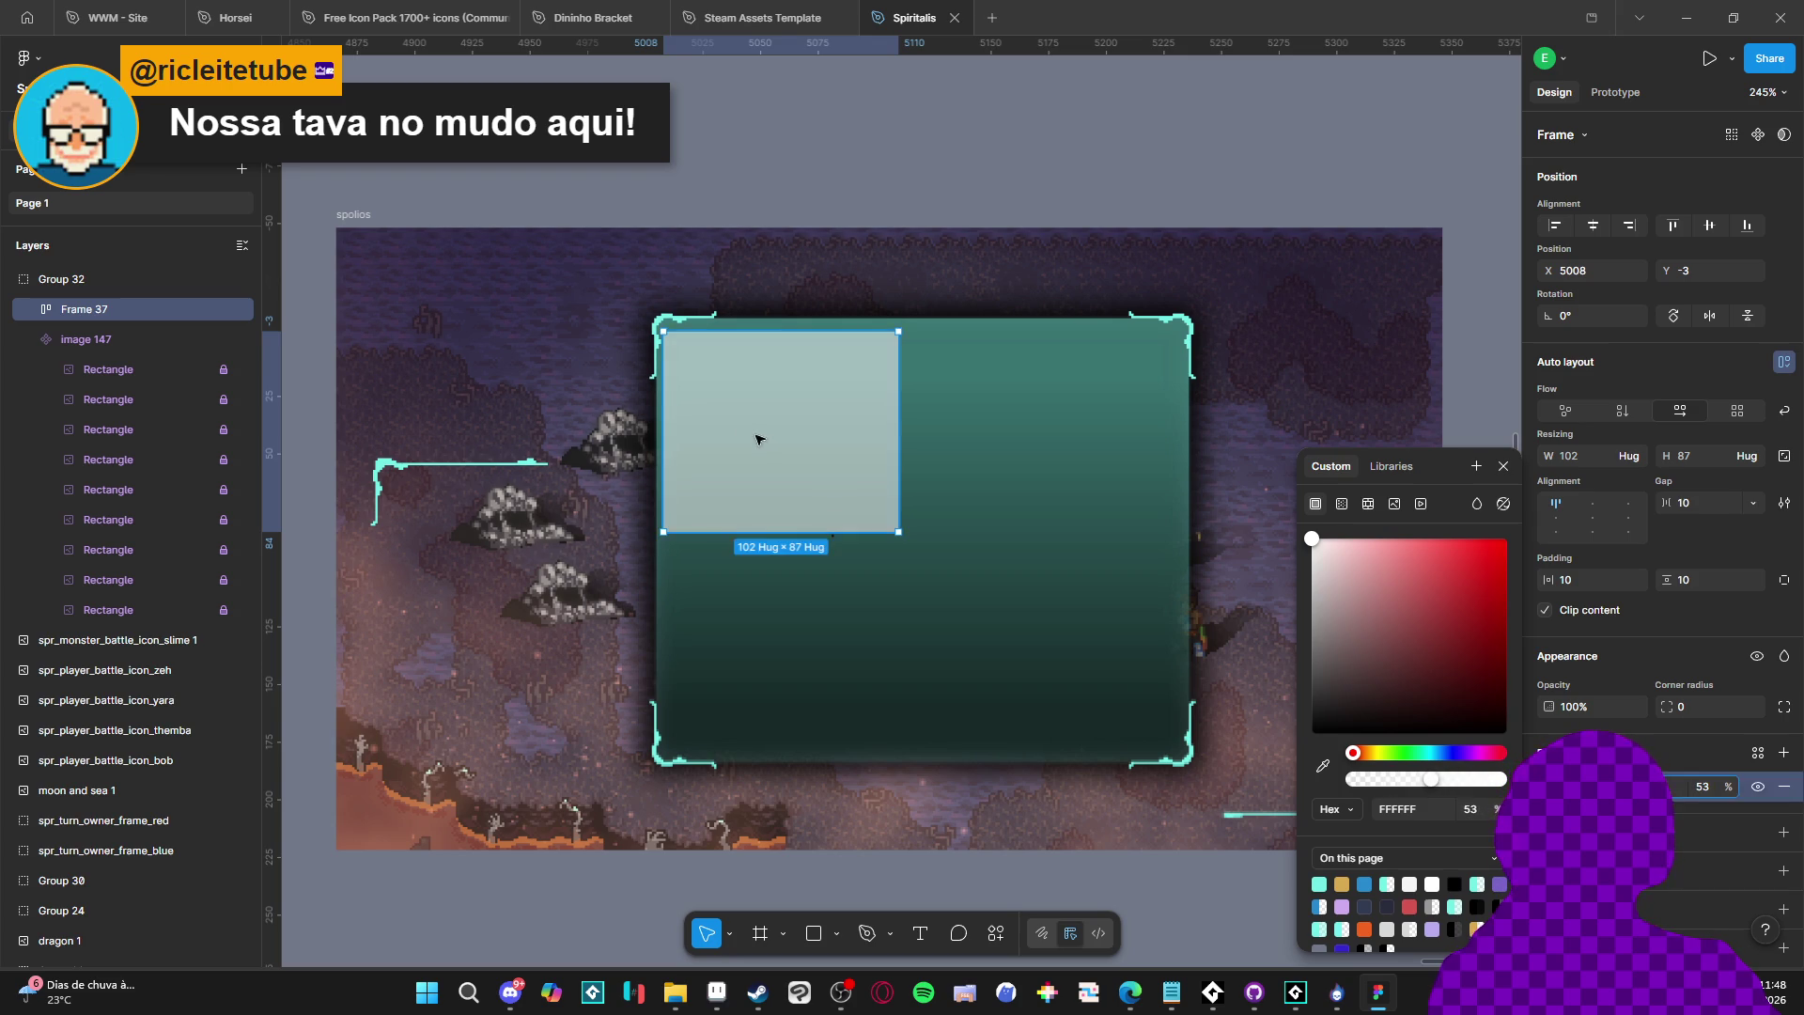
pyautogui.scroll(10, 663, 330)
pyautogui.moveTo(644, 404)
pyautogui.mouseDown()
pyautogui.moveTo(598, 310)
pyautogui.moveTo(548, 323)
pyautogui.moveTo(599, 329)
pyautogui.moveTo(599, 314)
pyautogui.mouseUp()
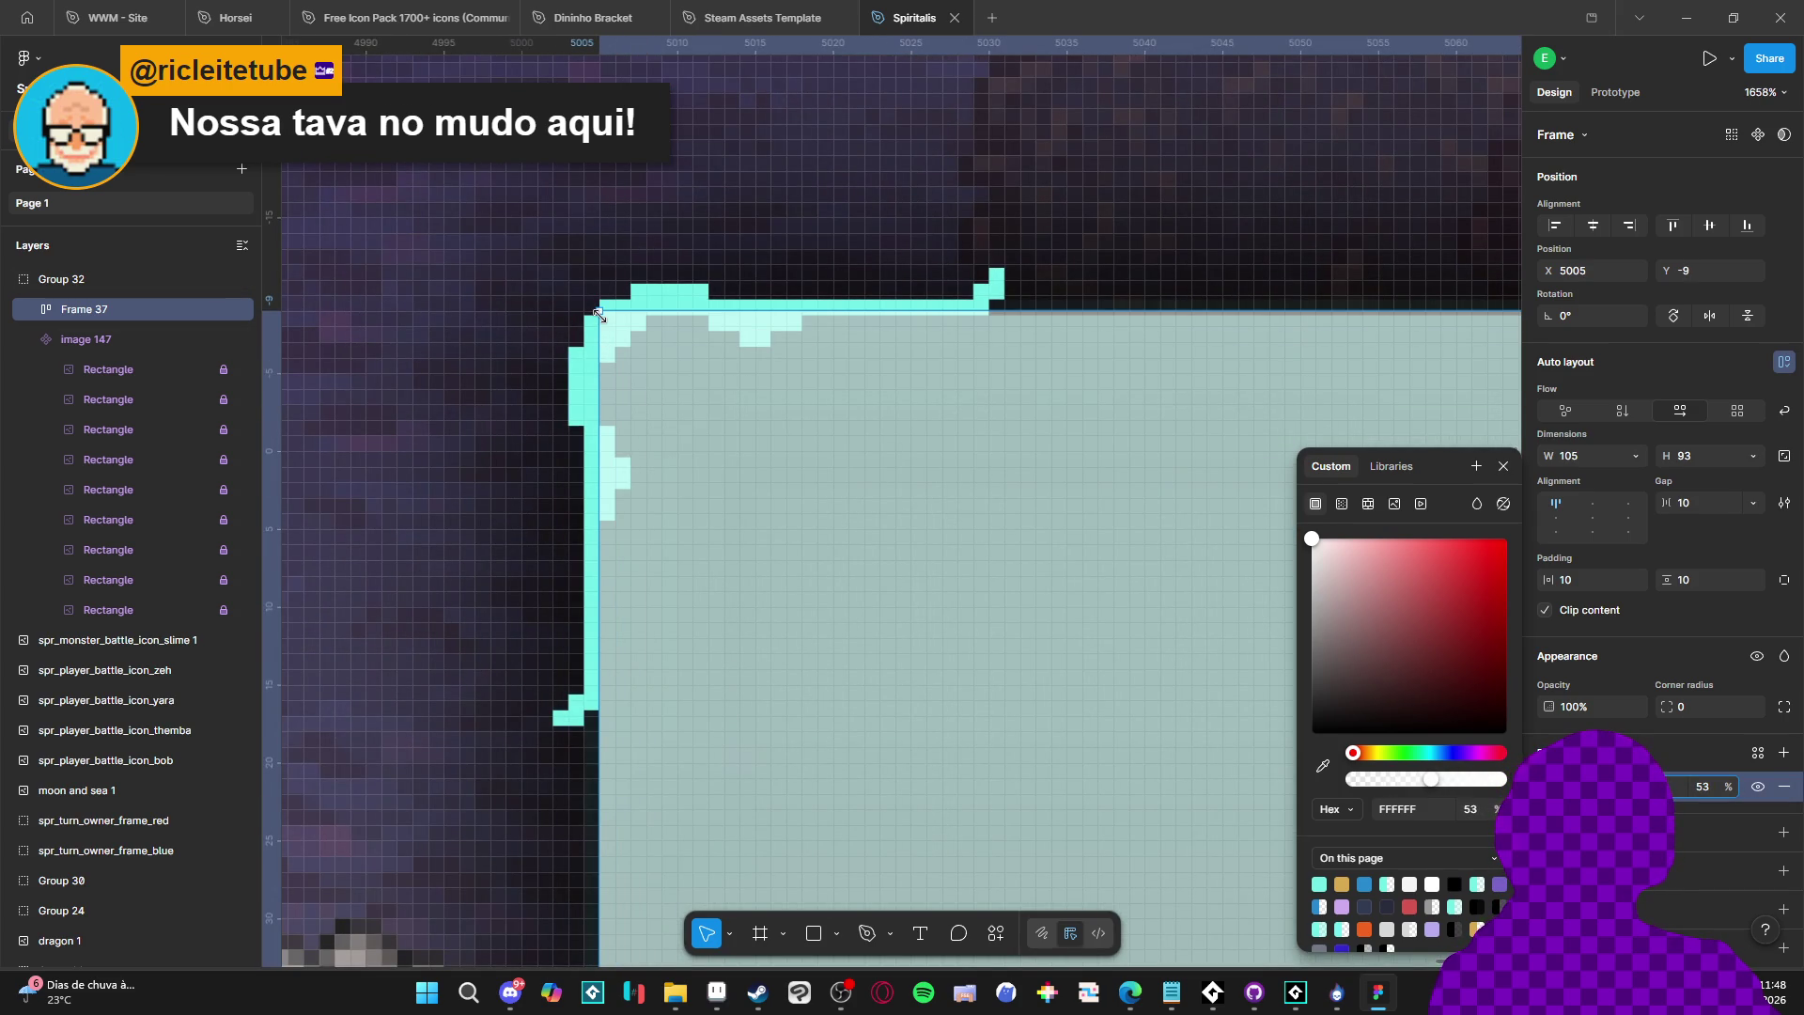
# Stretch Frame 37 right and down to 231 × 193 across the teal card's inner panel
pyautogui.scroll(-10, 599, 313)
pyautogui.moveTo(1006, 479); pyautogui.dragTo(528, 432)
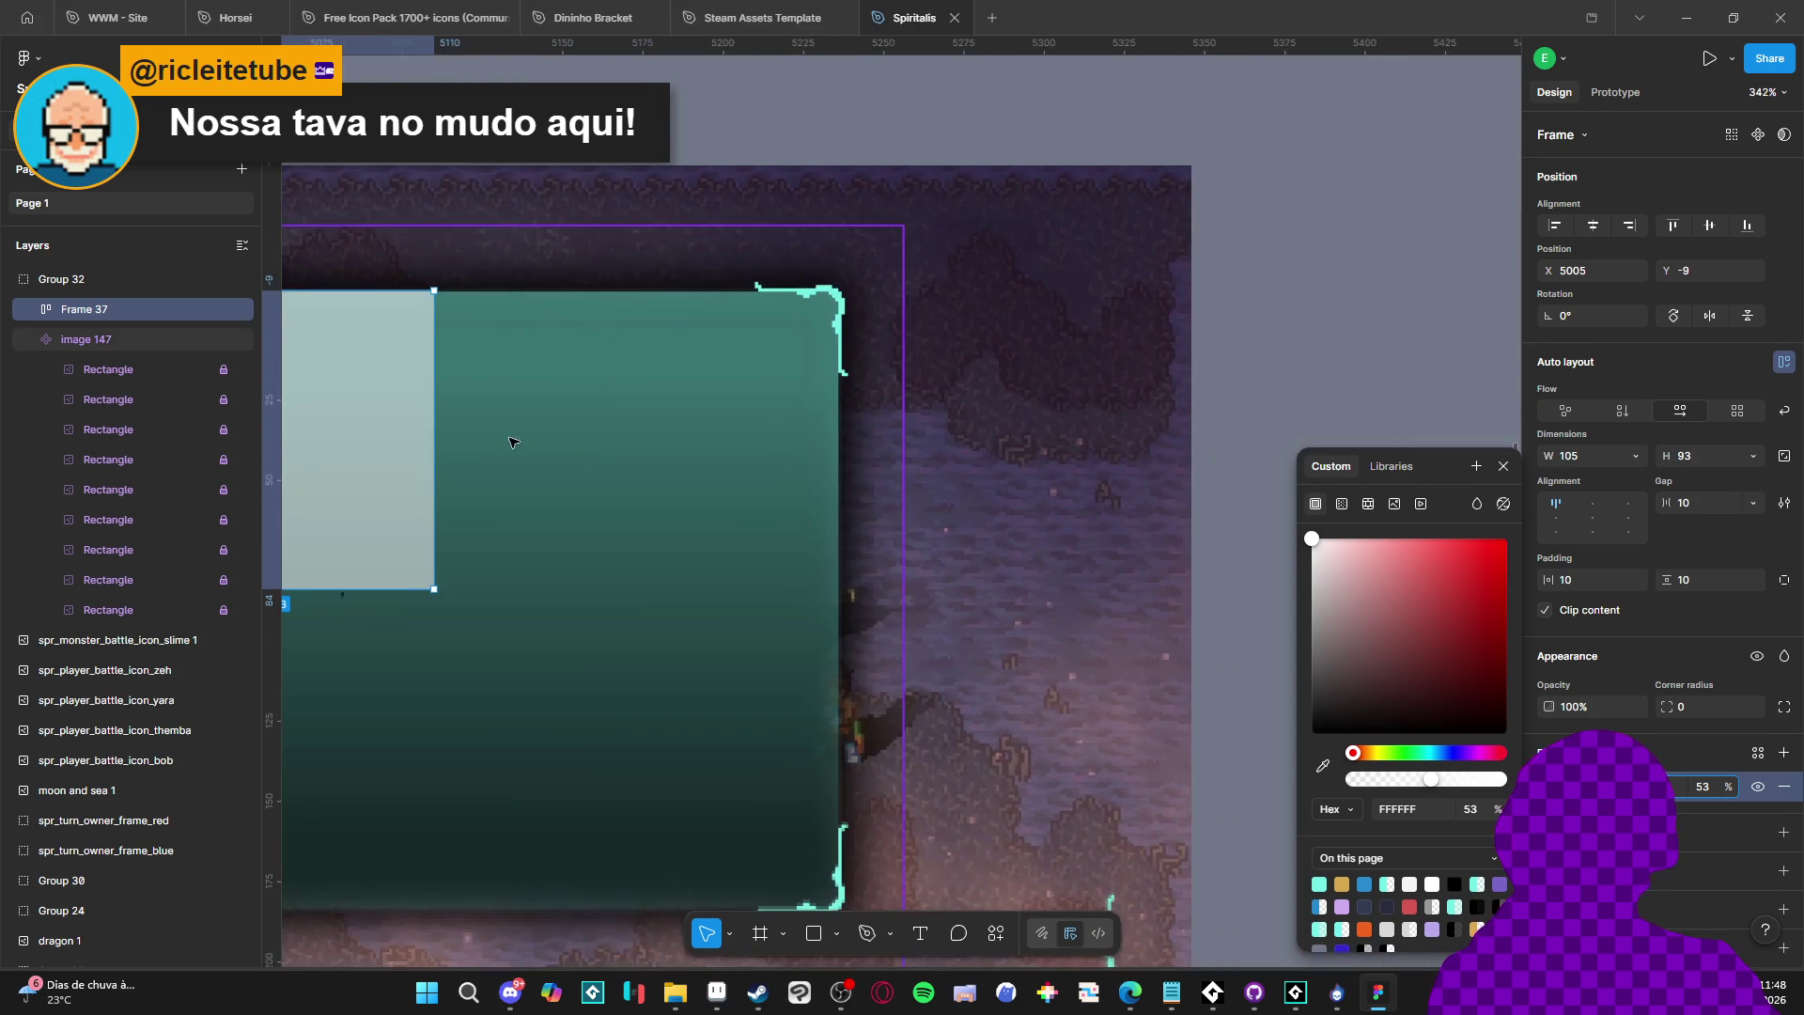
pyautogui.moveTo(434, 470); pyautogui.dragTo(839, 472)
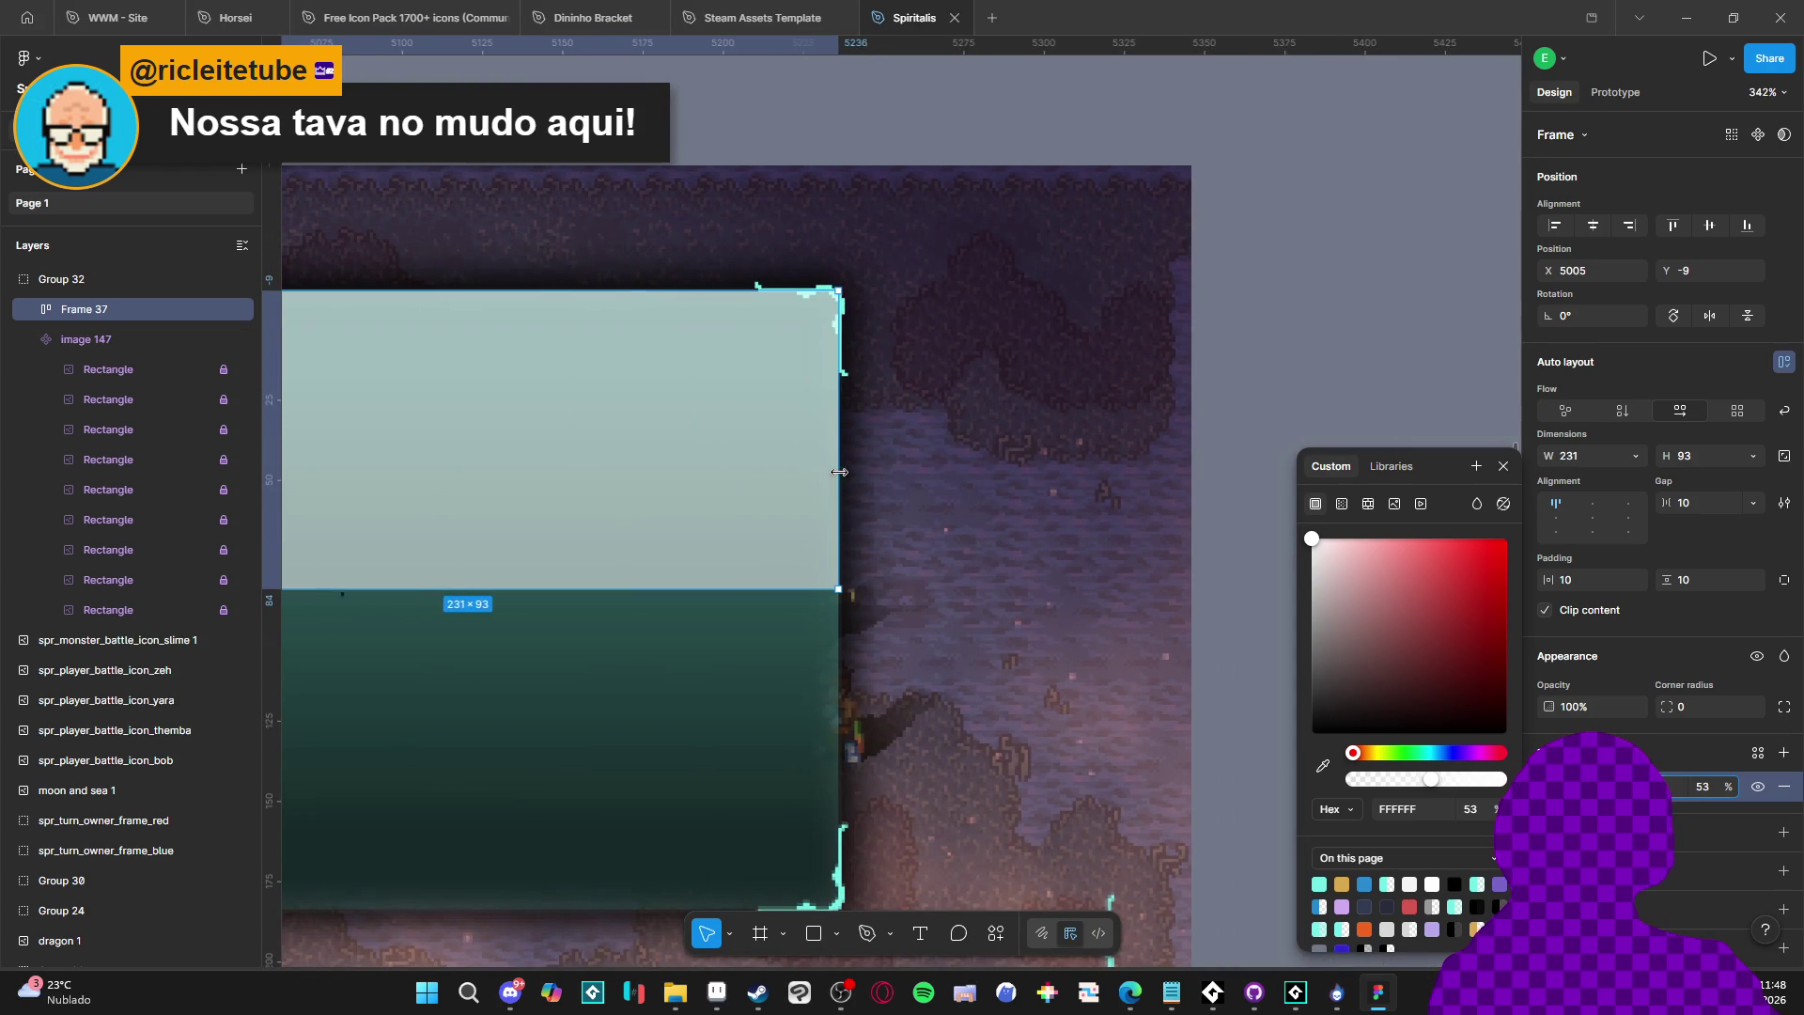
pyautogui.scroll(5, 839, 472)
pyautogui.scroll(-4, 778, 609)
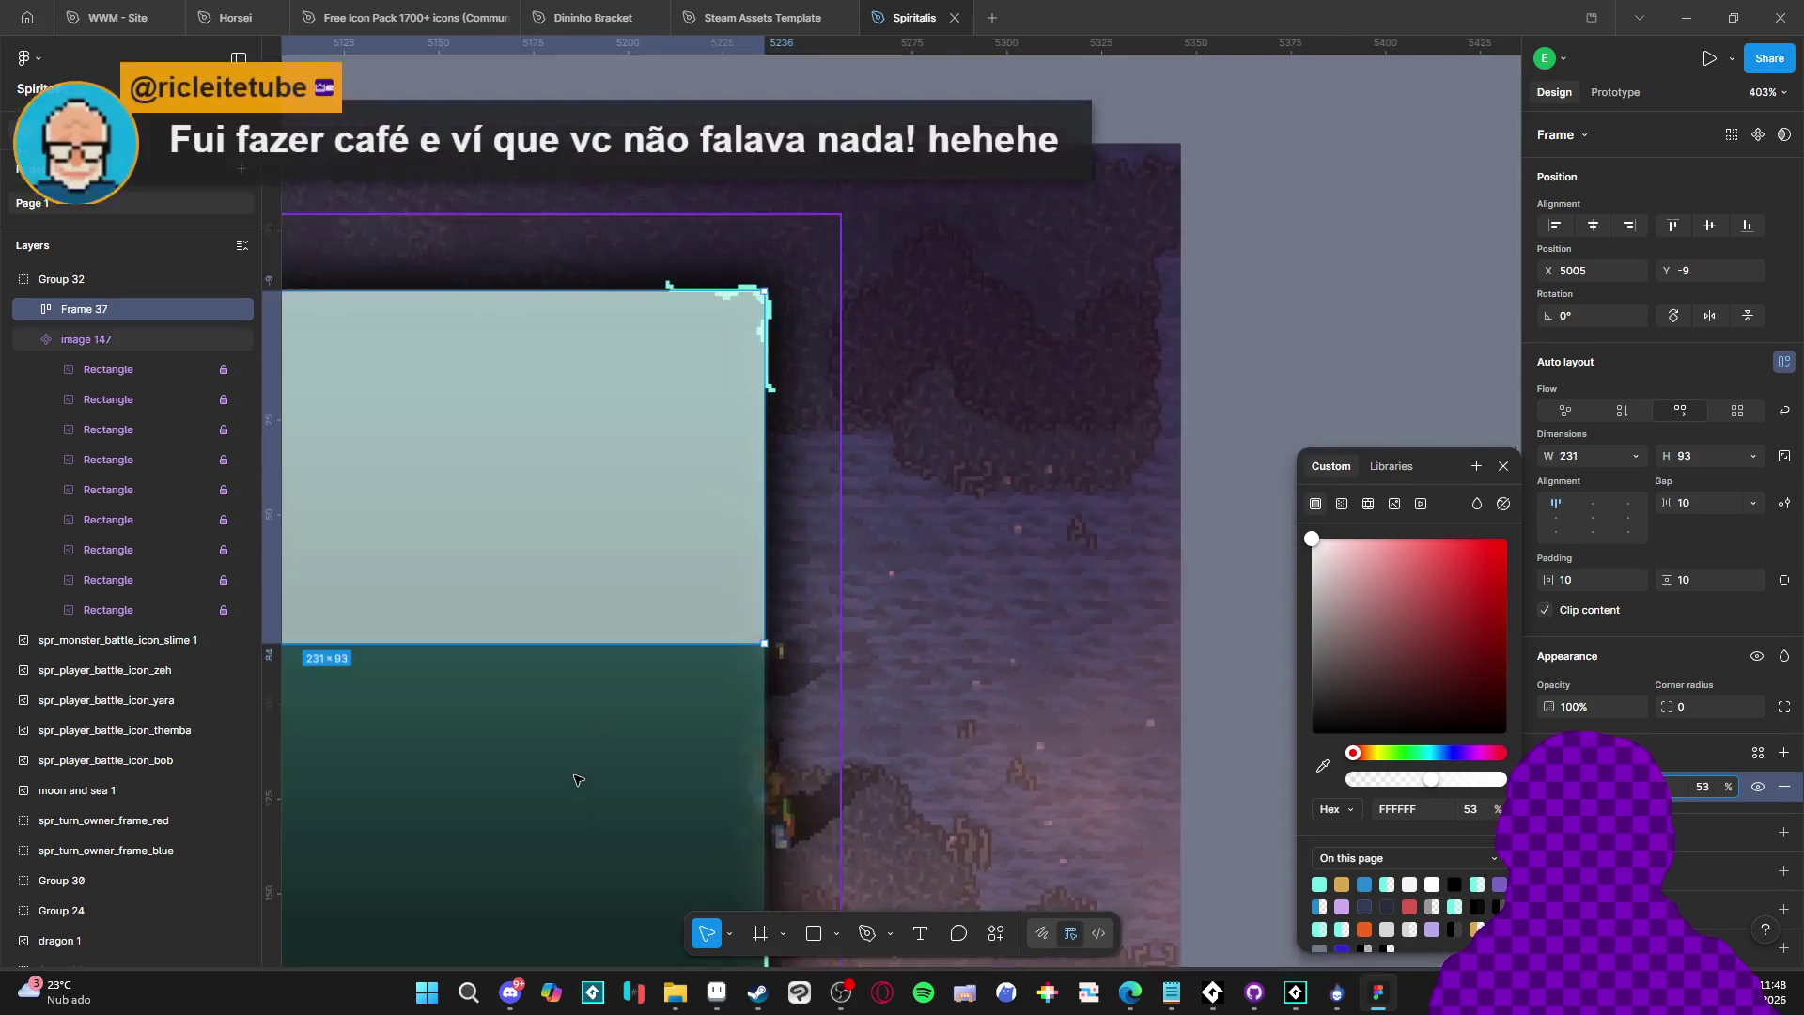
pyautogui.scroll(-3, 578, 759)
pyautogui.hscroll(-6, 937, 564)
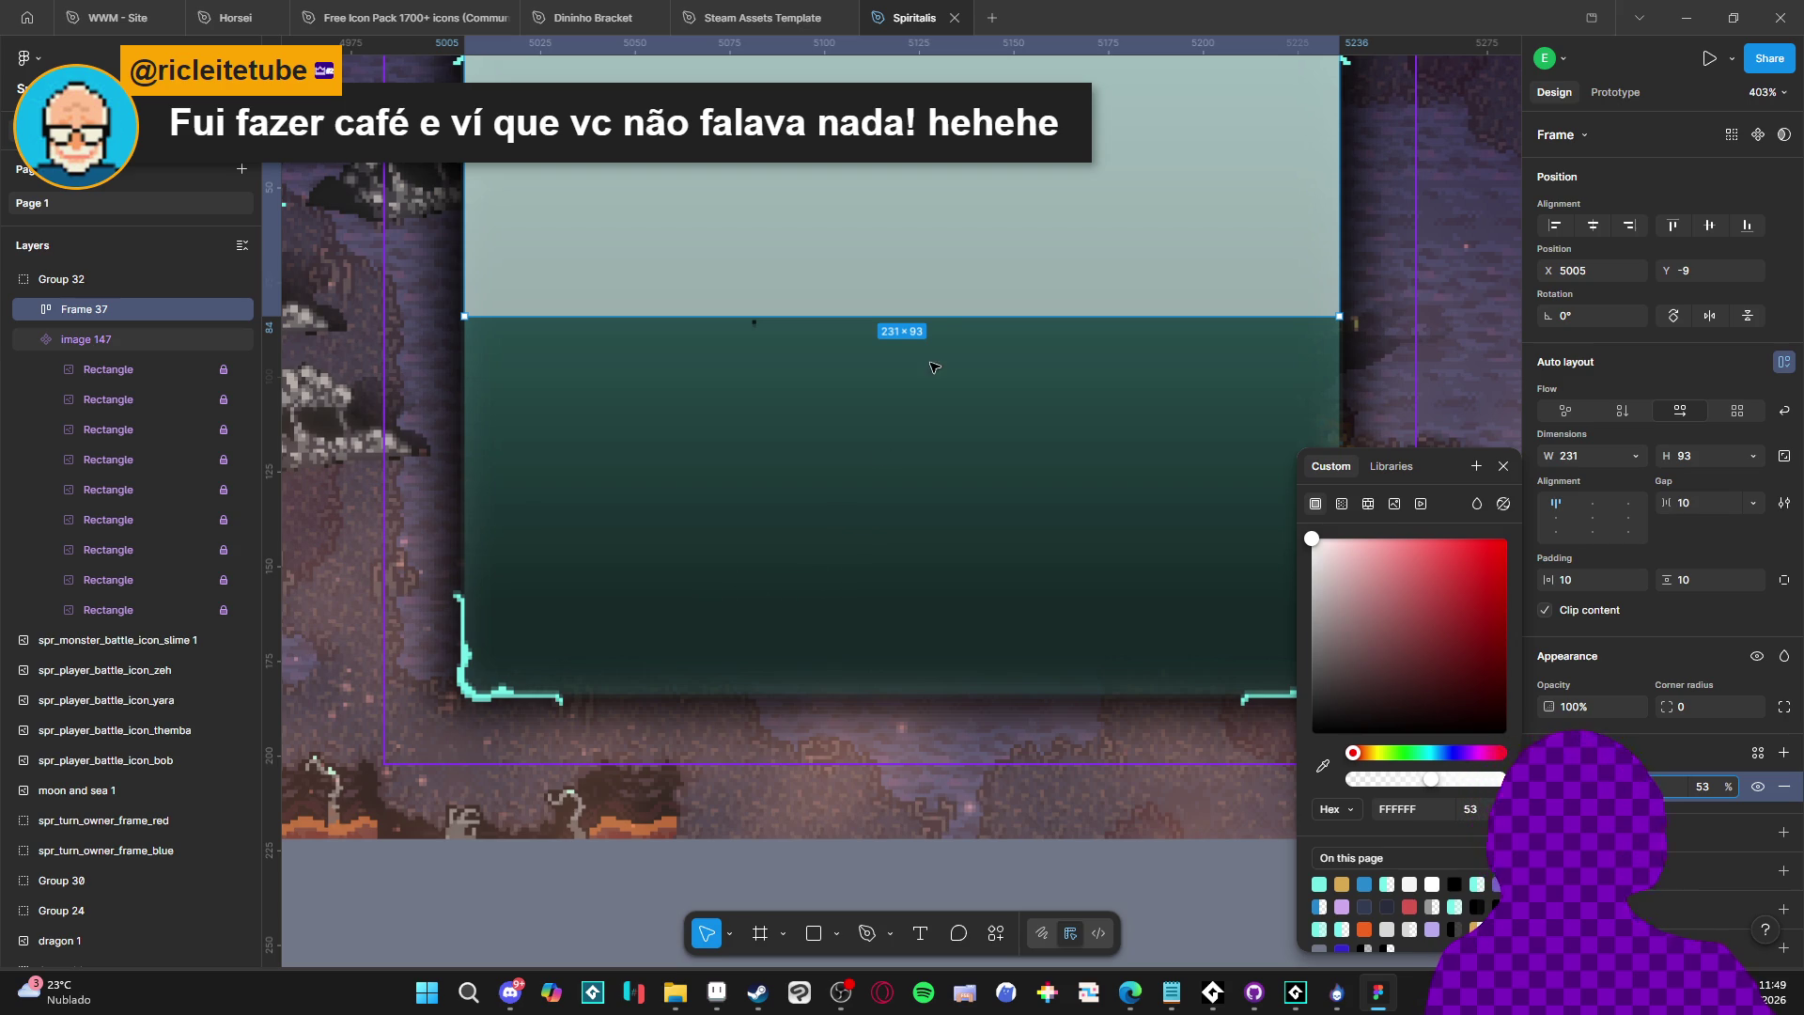
pyautogui.moveTo(950, 318)
pyautogui.mouseDown()
pyautogui.moveTo(817, 648)
pyautogui.moveTo(811, 798)
pyautogui.mouseUp()
pyautogui.scroll(5, 819, 647)
pyautogui.scroll(-5, 815, 788)
pyautogui.scroll(-6, 814, 787)
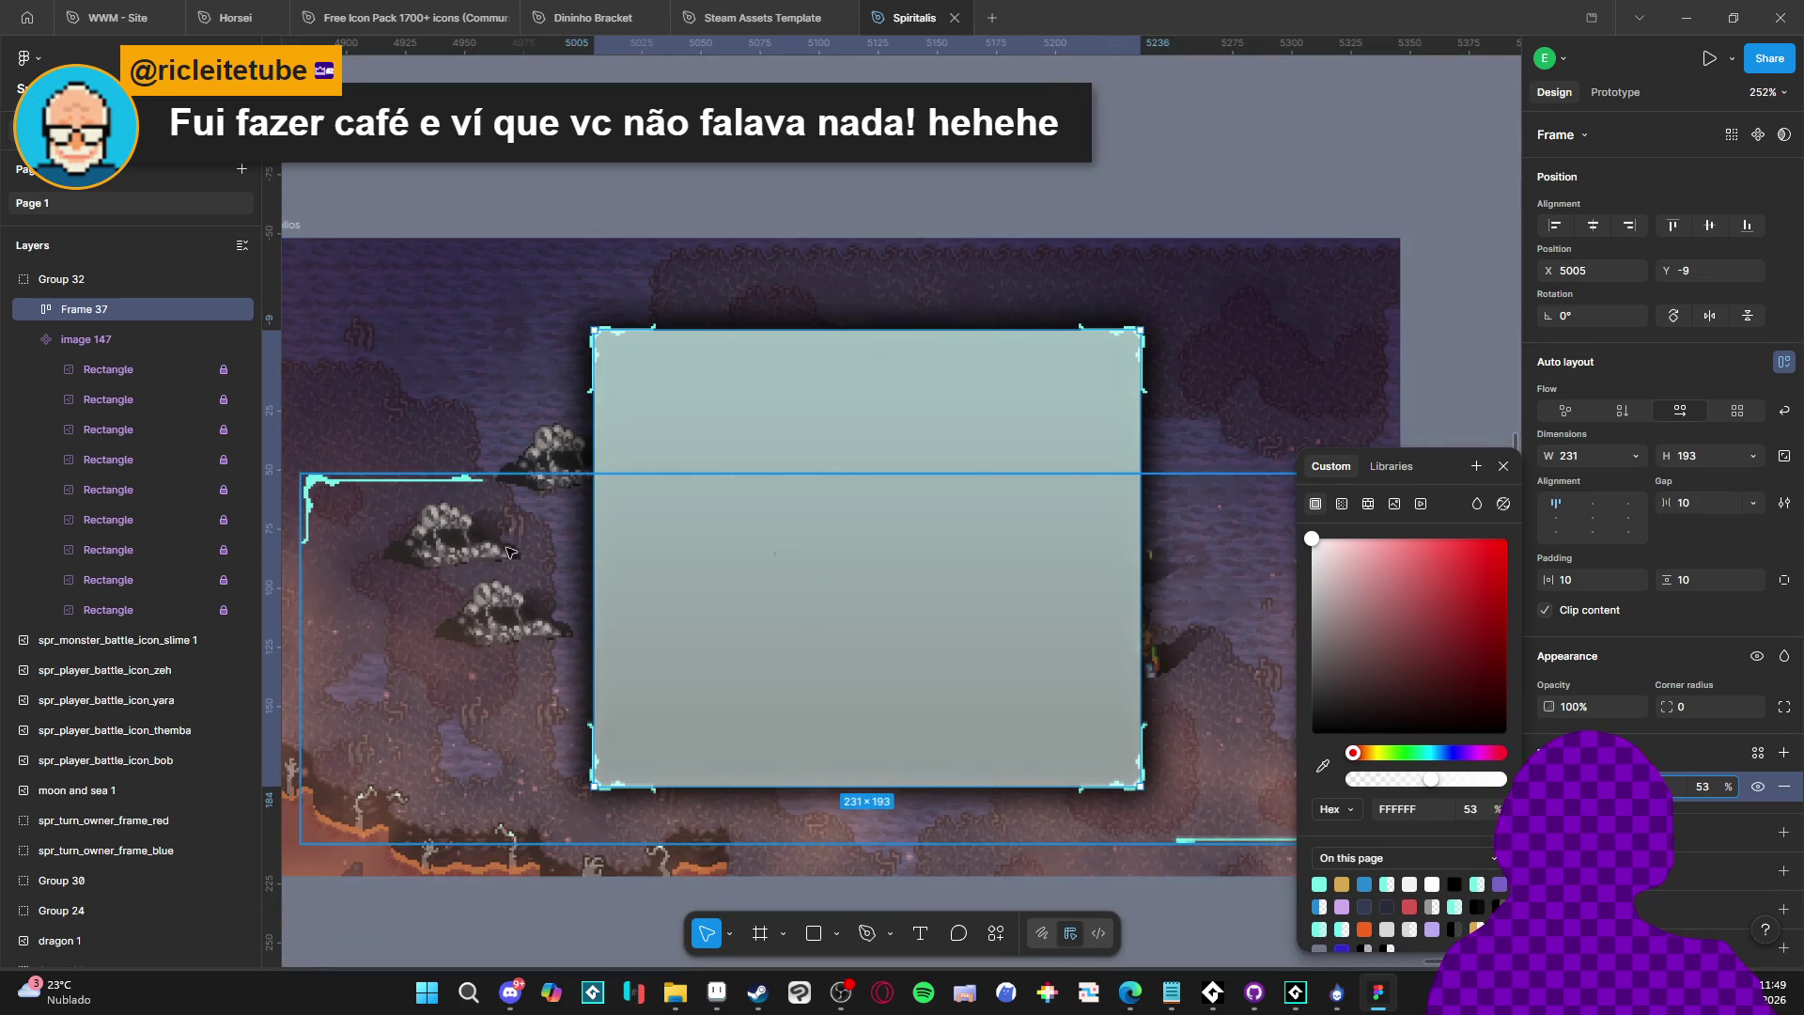
pyautogui.moveTo(448, 539); pyautogui.dragTo(547, 398)
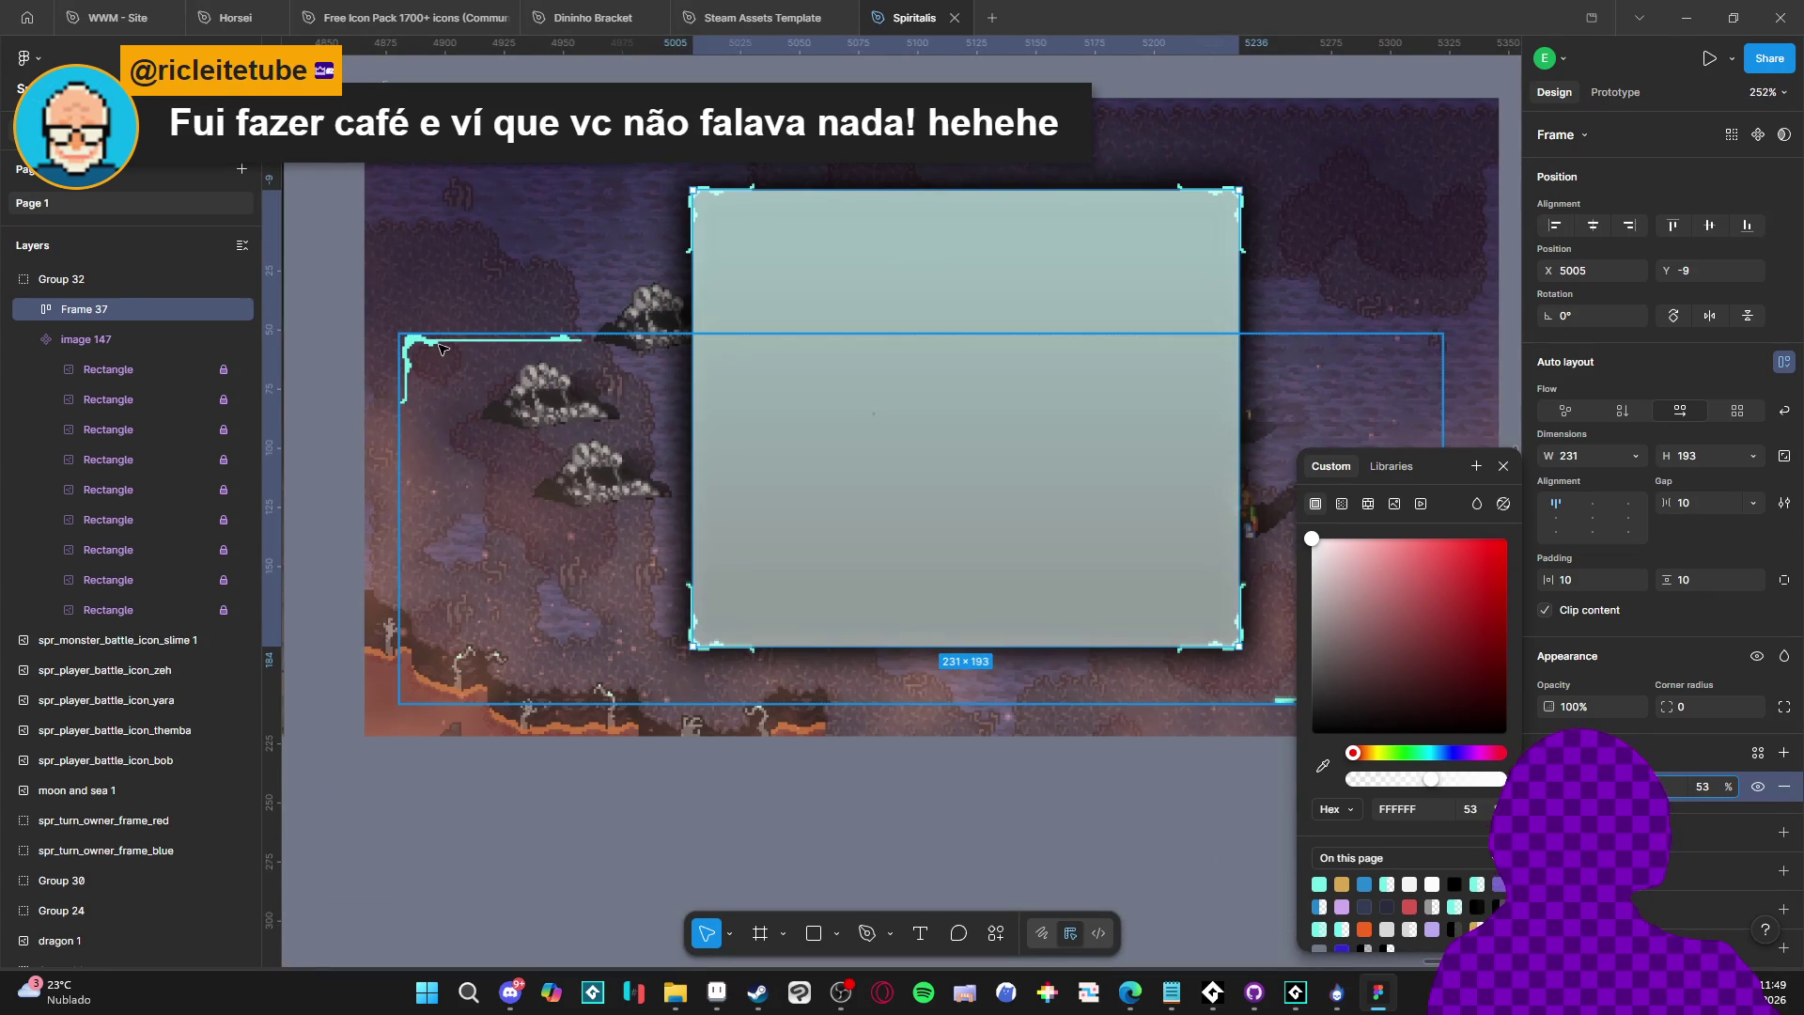
# Try narrowing the slot-contaier frame, then undo back to Frame 37
pyautogui.click(416, 339)
pyautogui.moveTo(397, 329)
pyautogui.mouseDown()
pyautogui.moveTo(691, 335)
pyautogui.moveTo(518, 334)
pyautogui.mouseUp()
pyautogui.hotkey('ctrl', 'z')
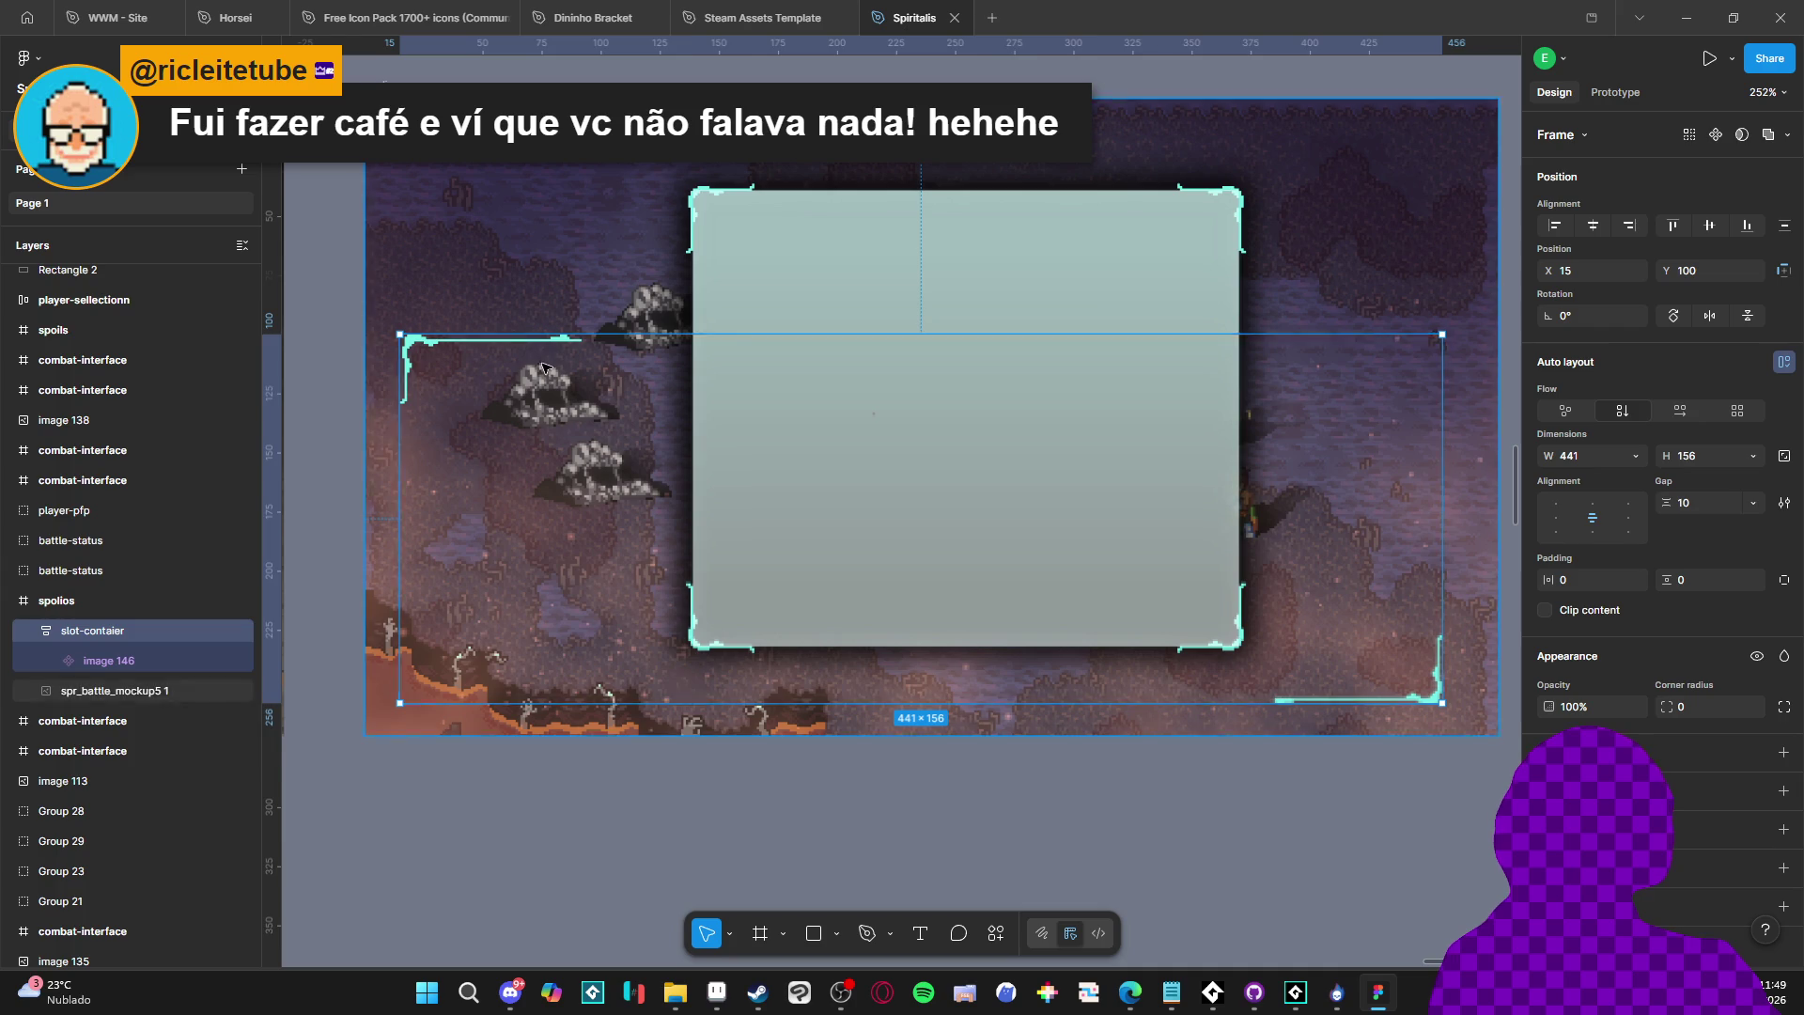
pyautogui.hotkey('ctrl', 'z')
pyautogui.scroll(1, 127, 321)
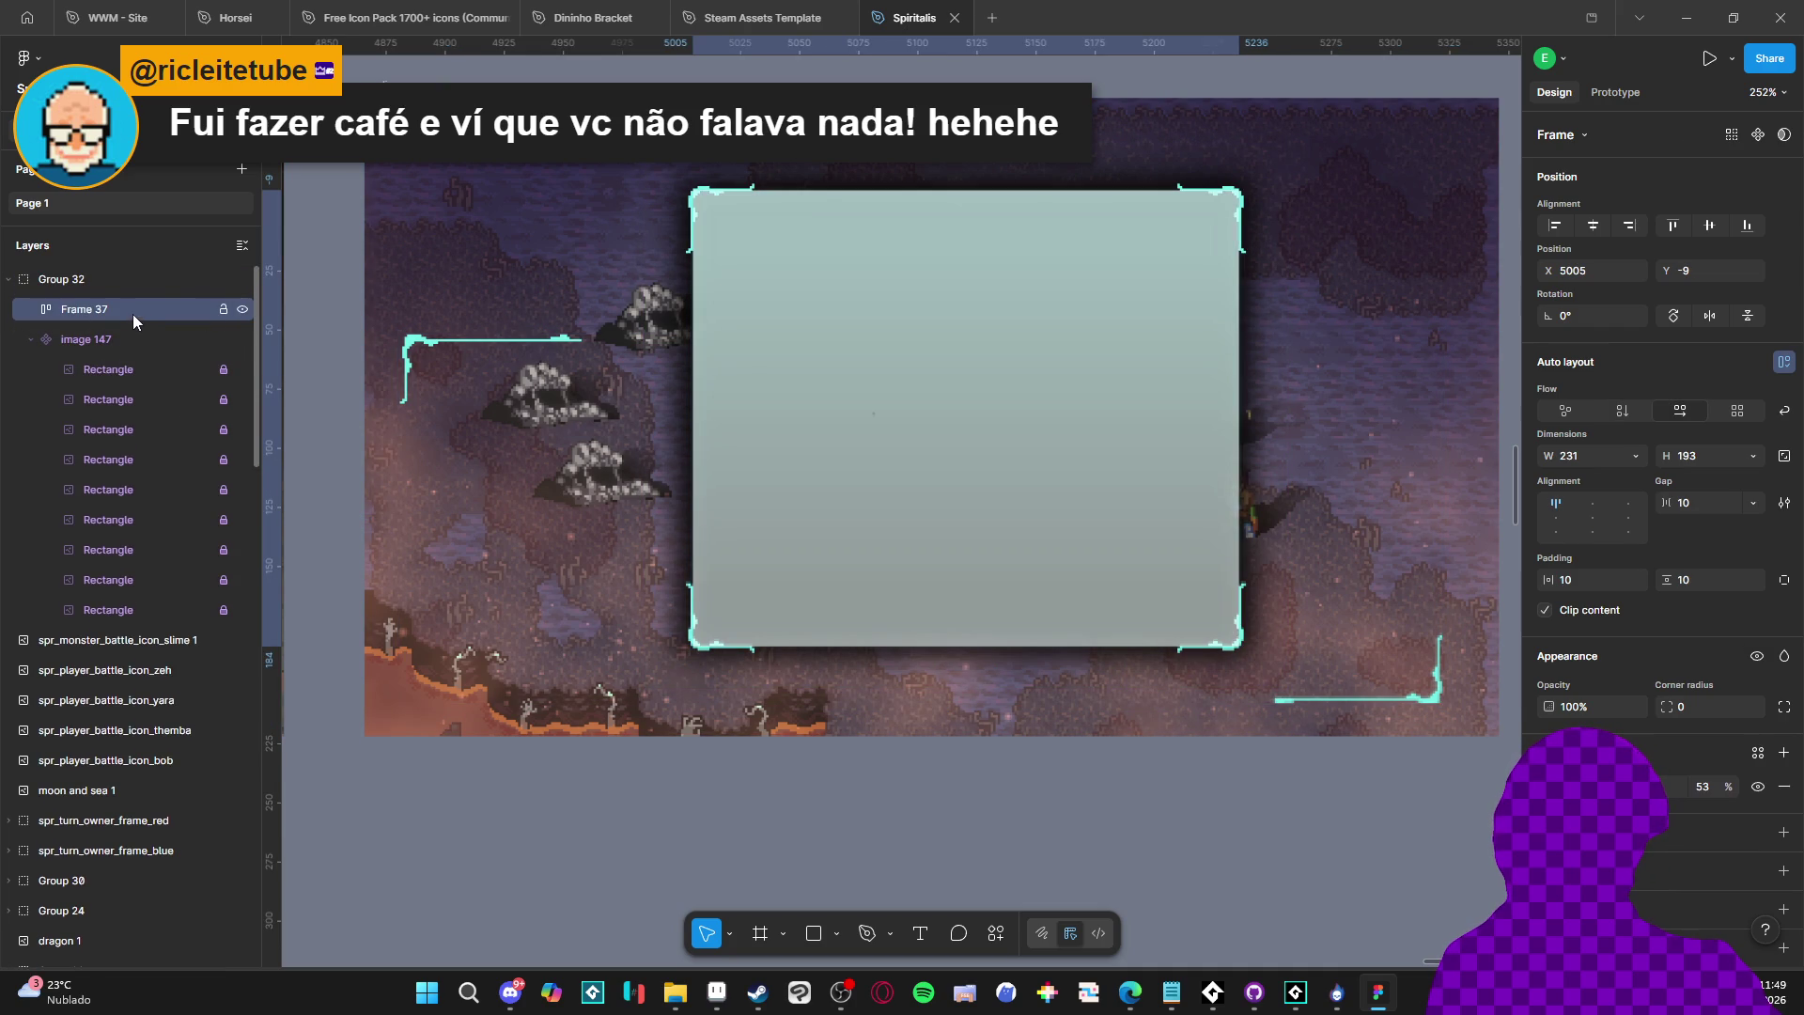
# Rename Frame 37 to internal_area and Group 32 to spoils-frame
pyautogui.doubleClick(132, 314)
pyautogui.write('internal_')
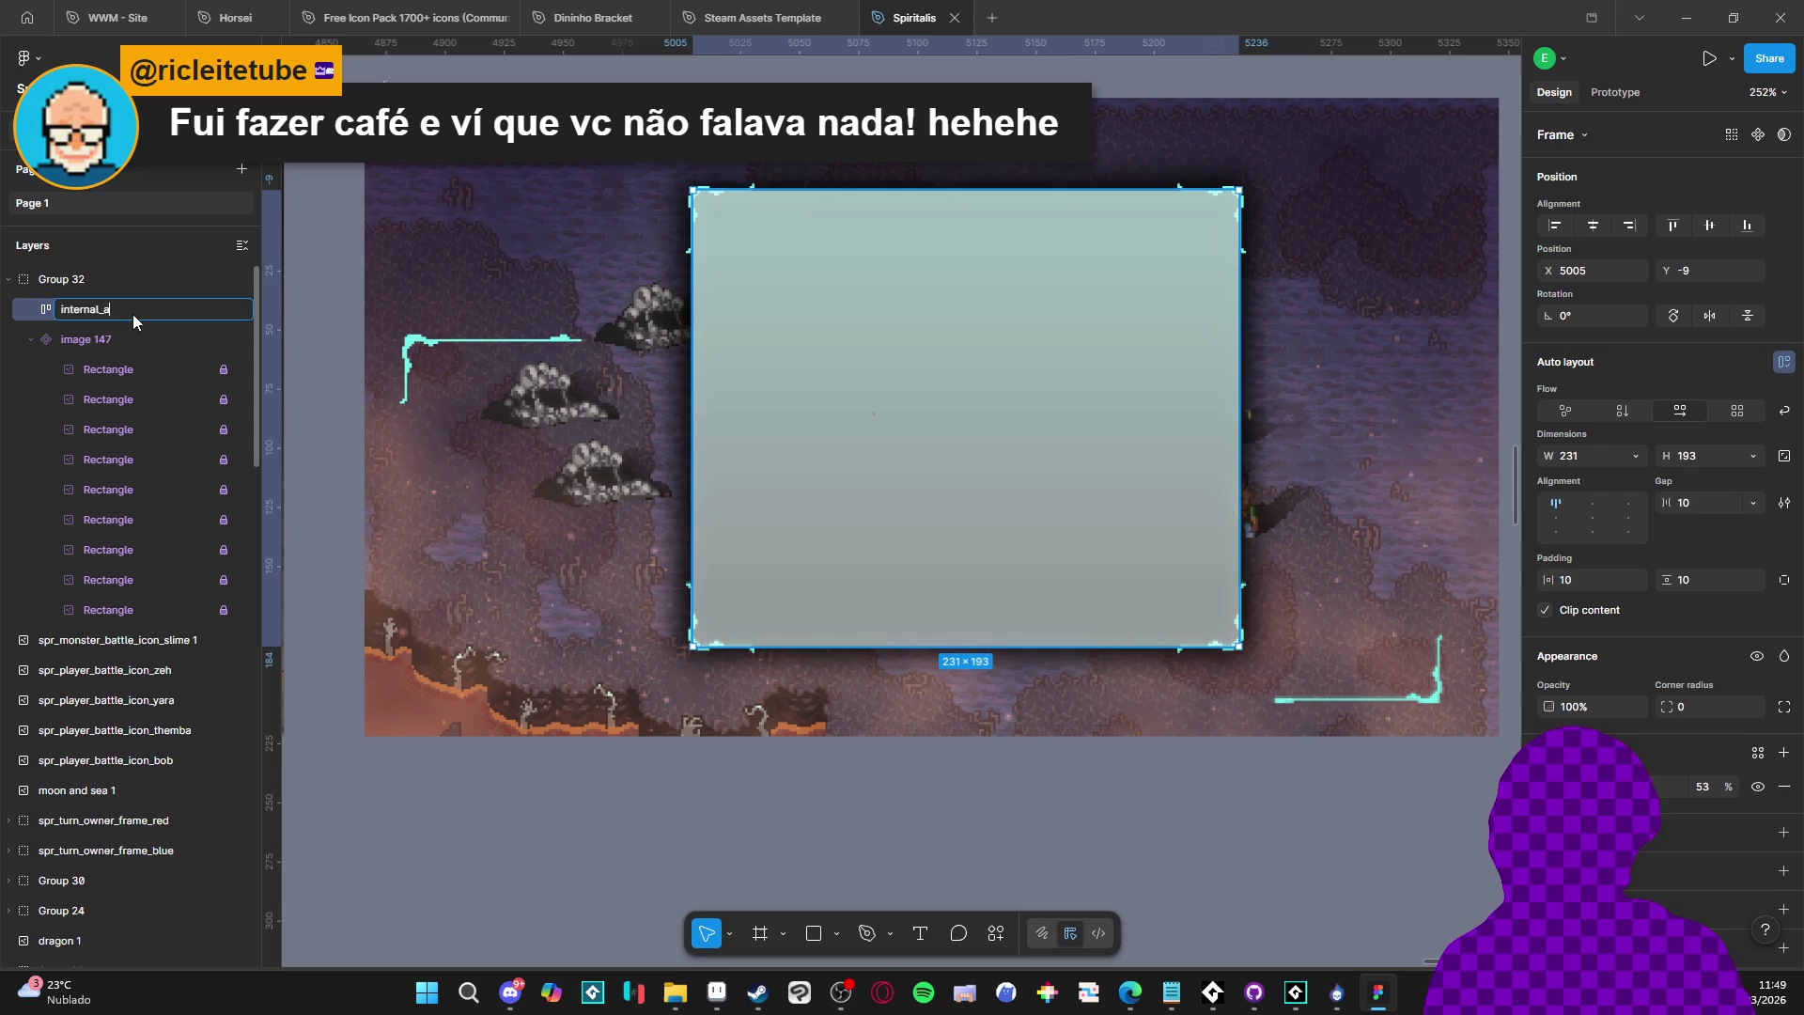
pyautogui.write('area')
pyautogui.press('Return')
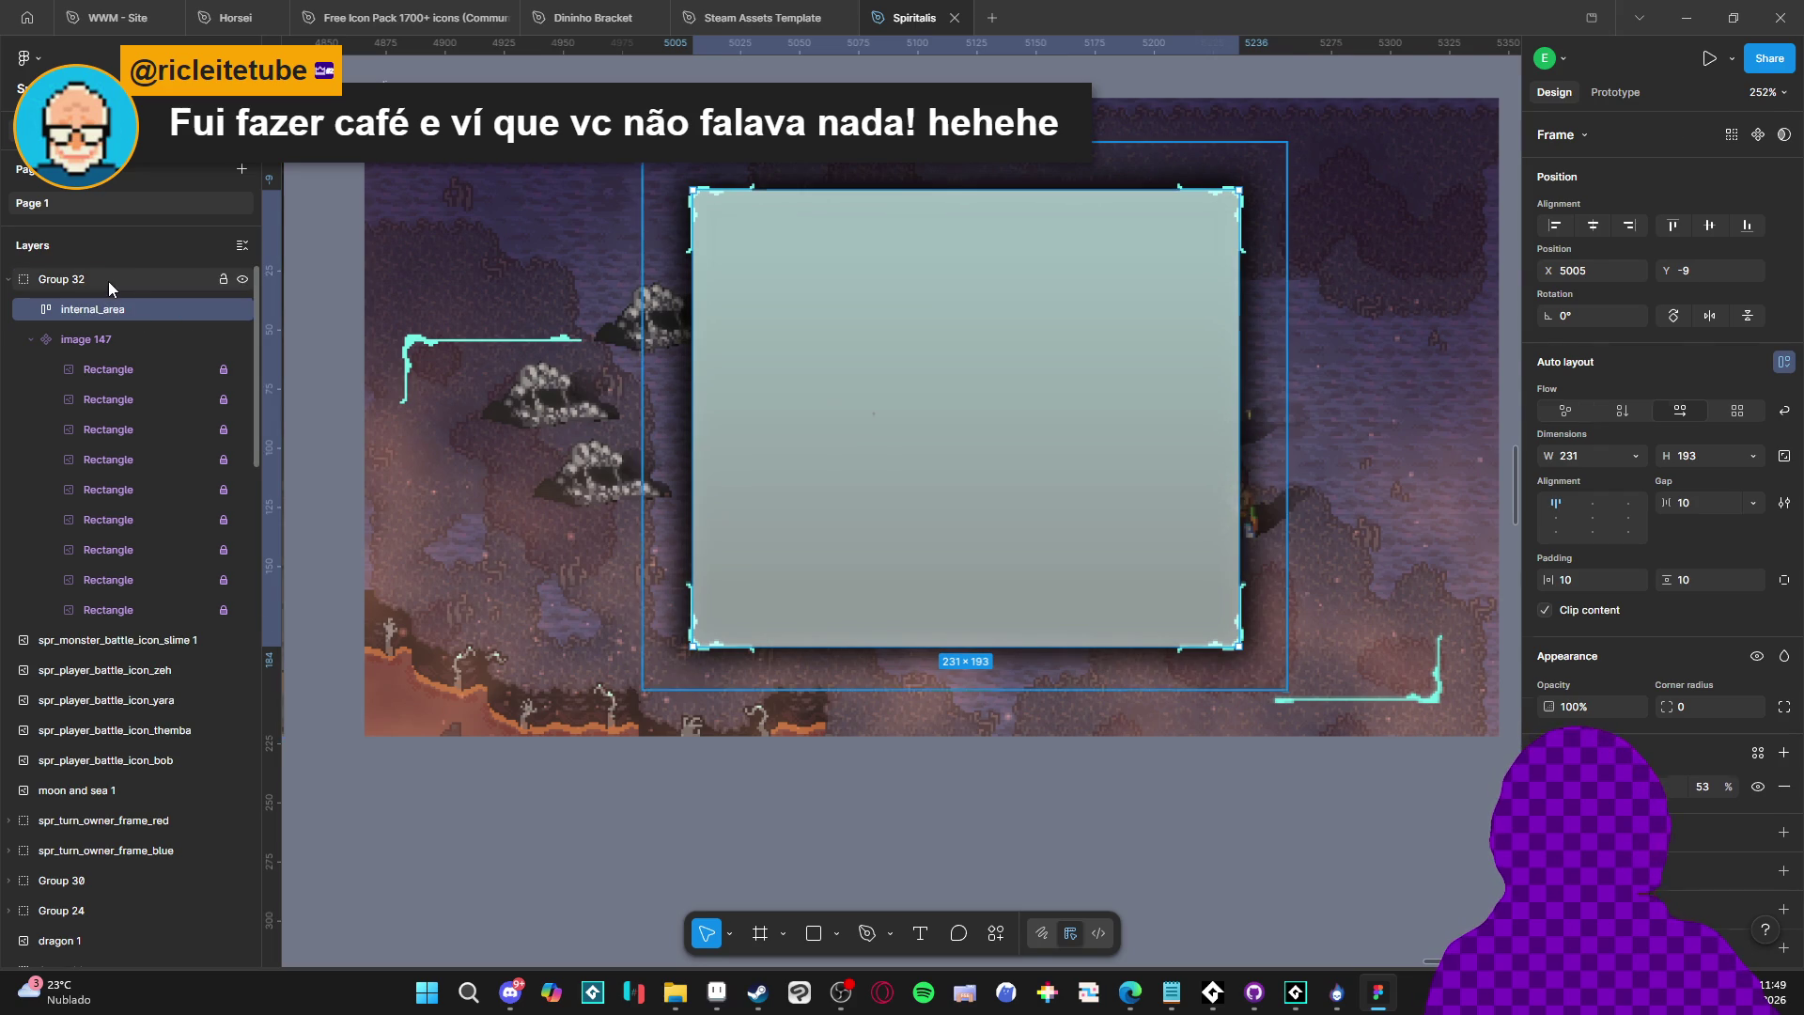
pyautogui.click(107, 280)
pyautogui.doubleClick(81, 281)
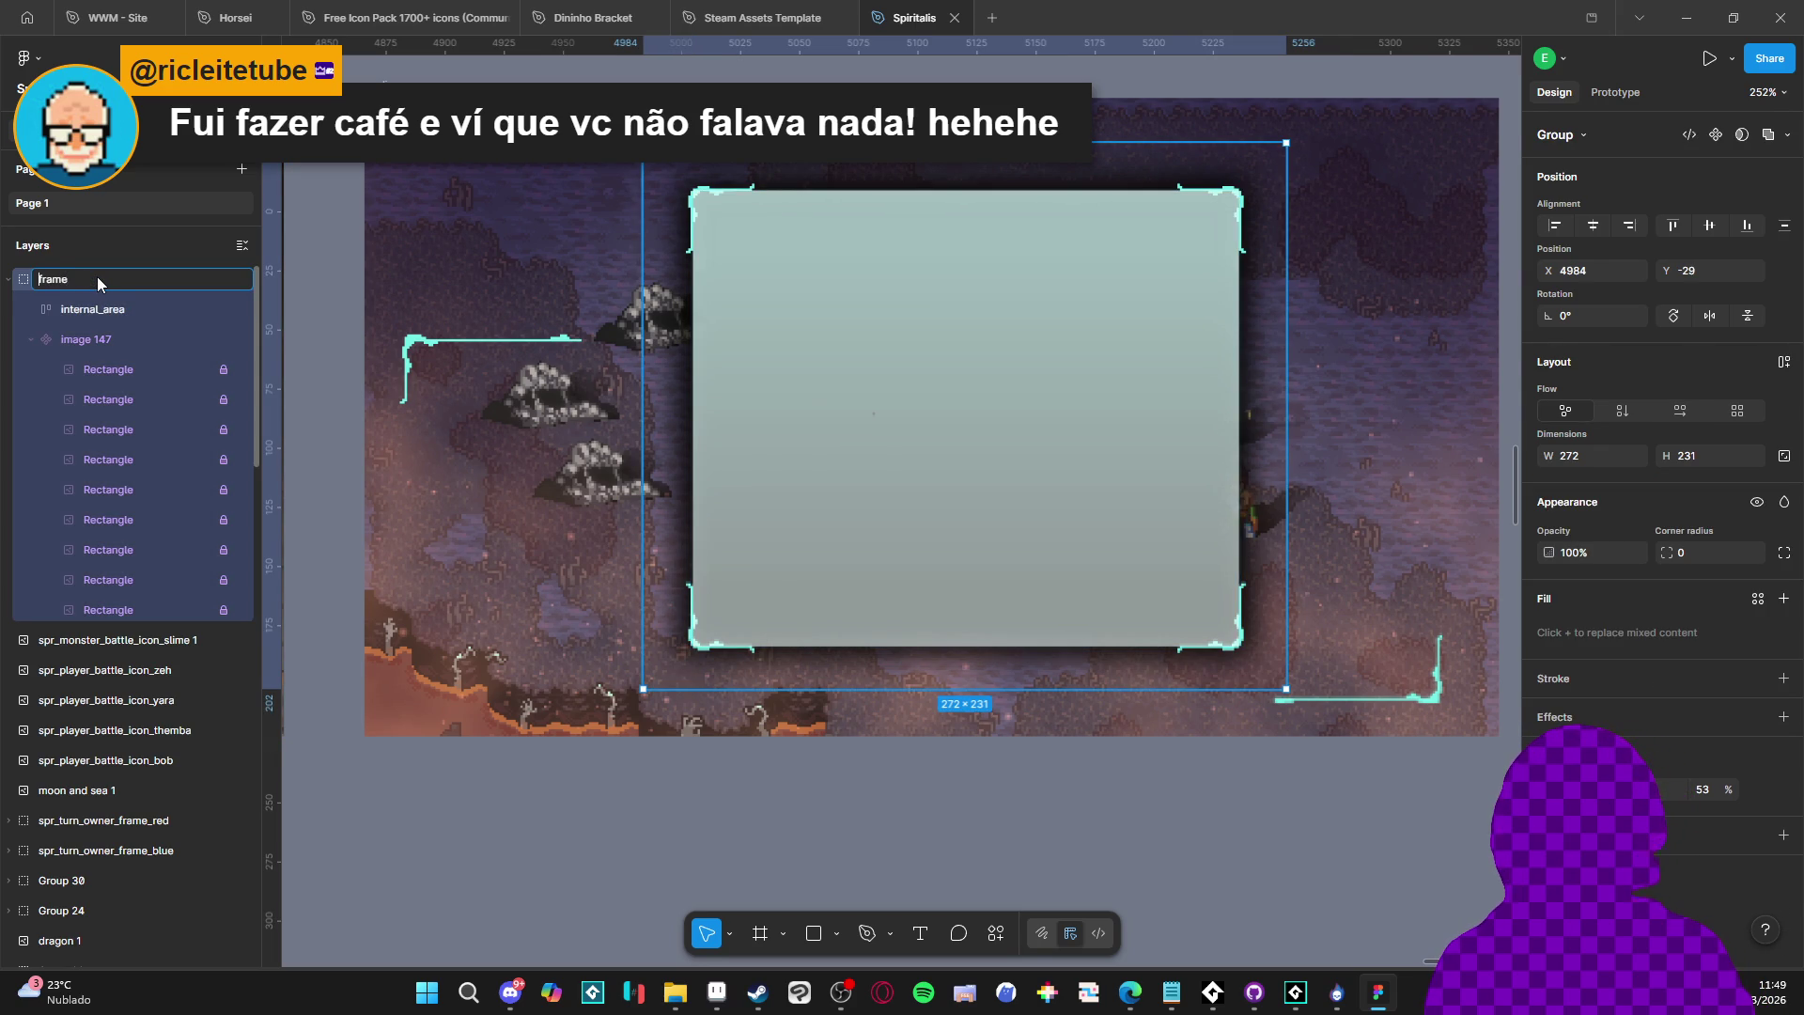
pyautogui.write('spoils-')
pyautogui.press('Return')
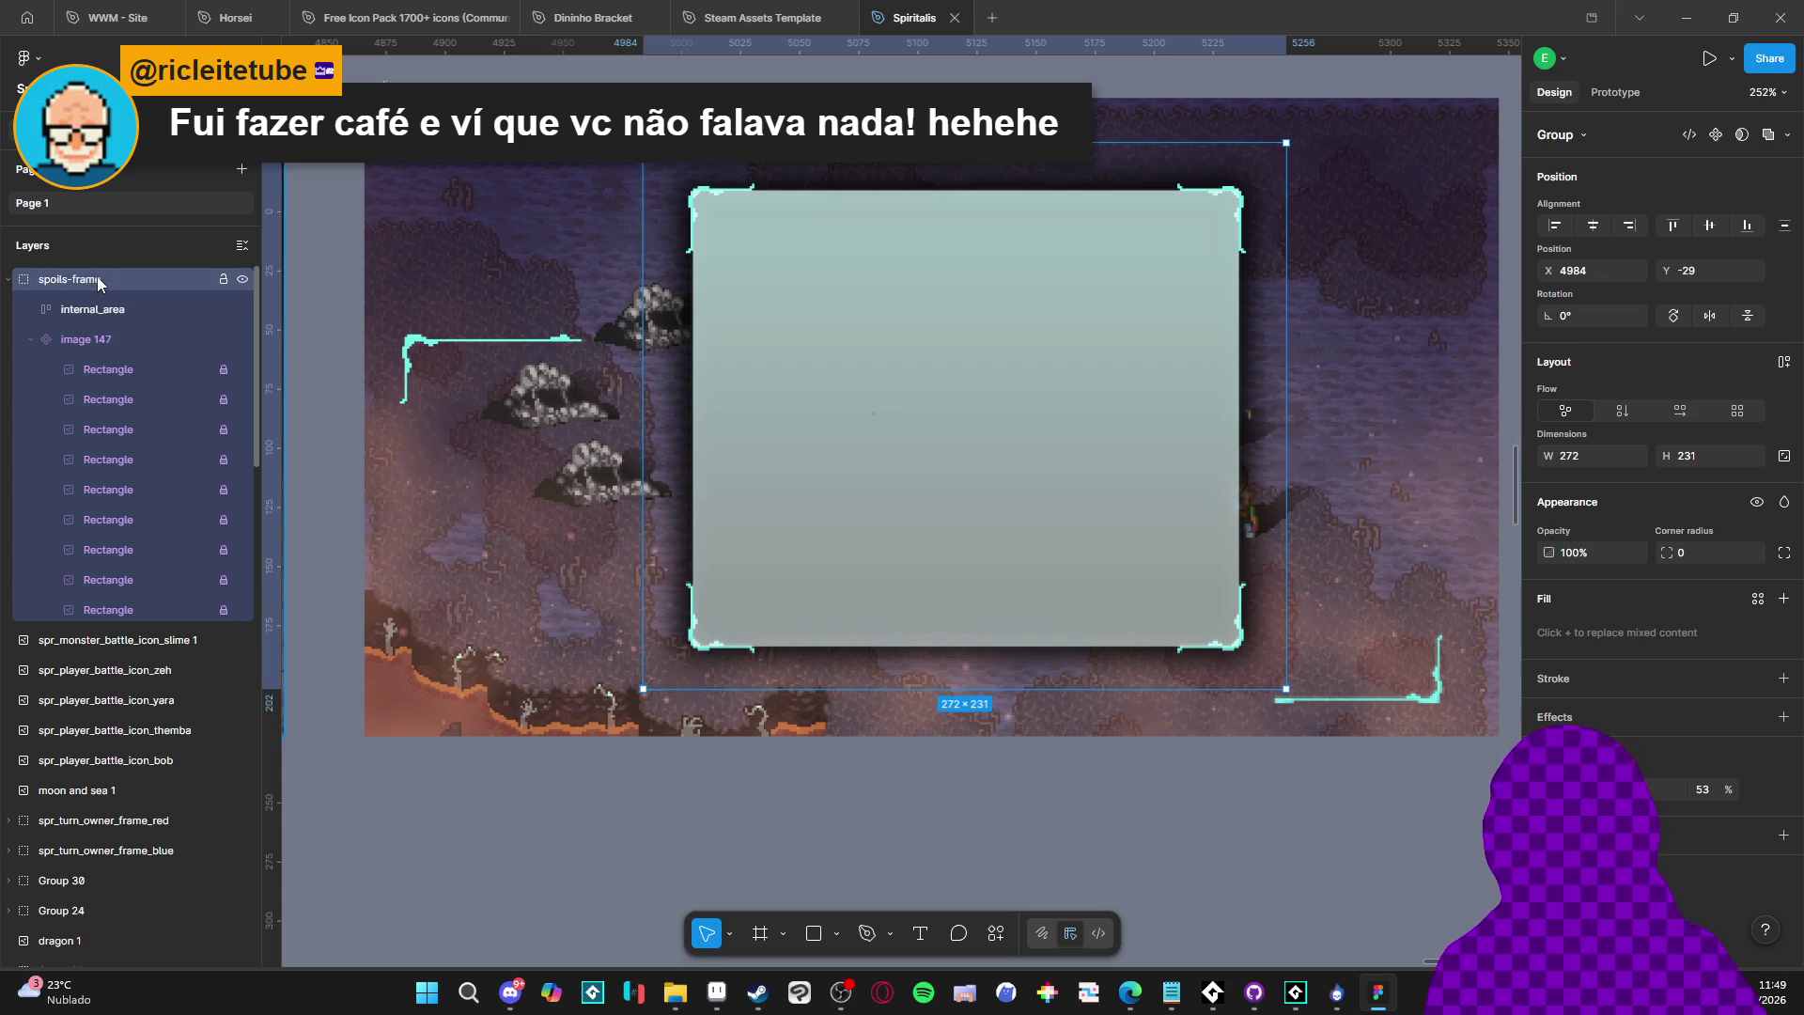
# Rename image 147 to spoils-frame-bg, then select internal_area
pyautogui.click(31, 344)
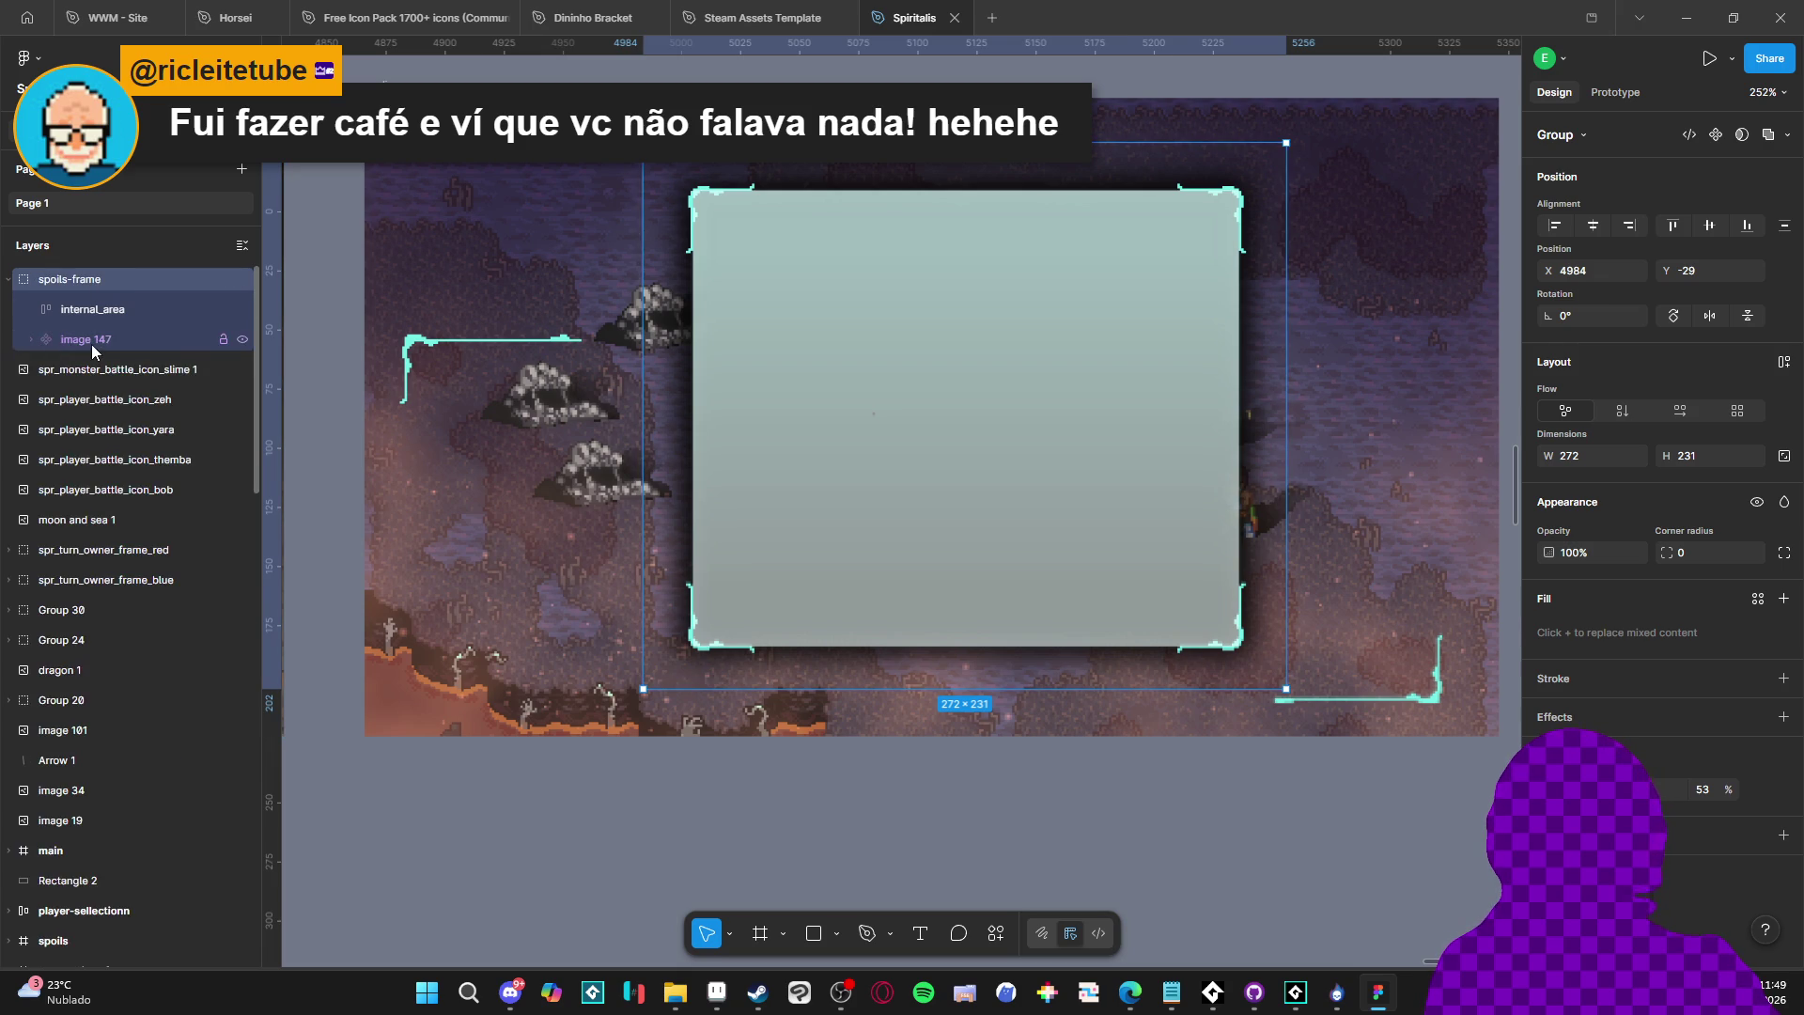
pyautogui.doubleClick(93, 344)
pyautogui.write('bg')
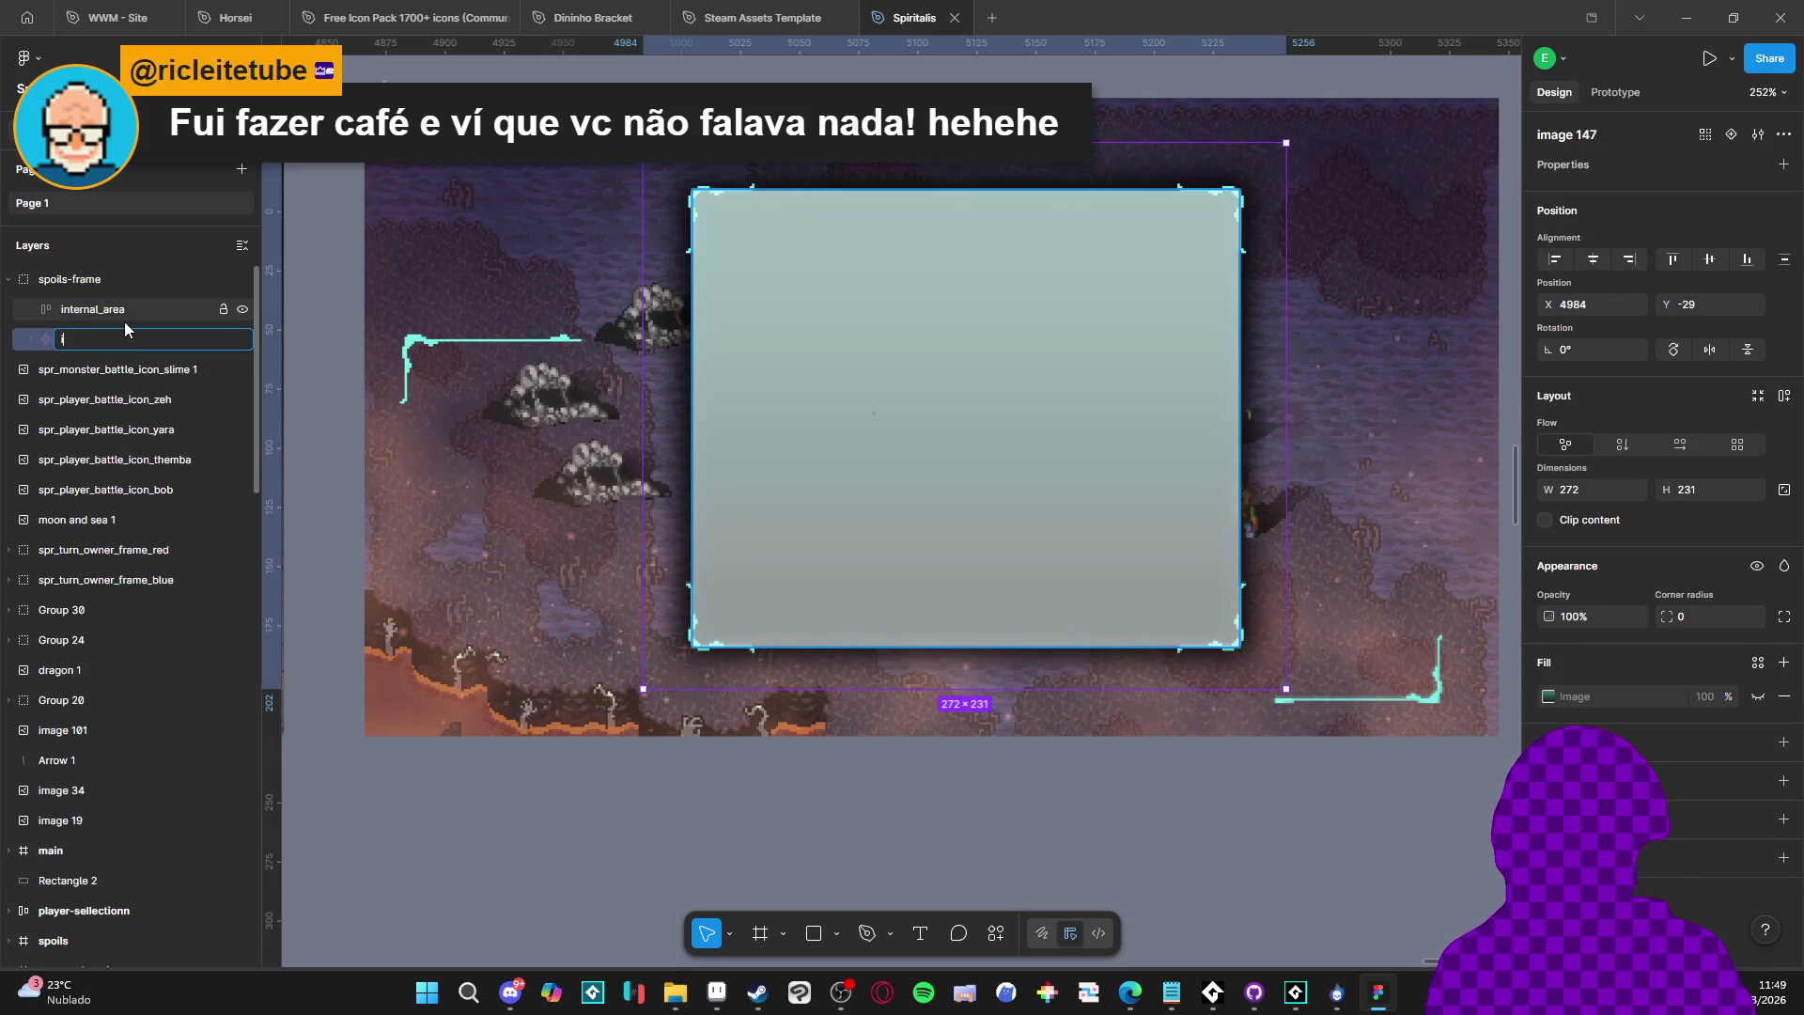
pyautogui.write('spoils-b')
pyautogui.write('g')
pyautogui.press('Return')
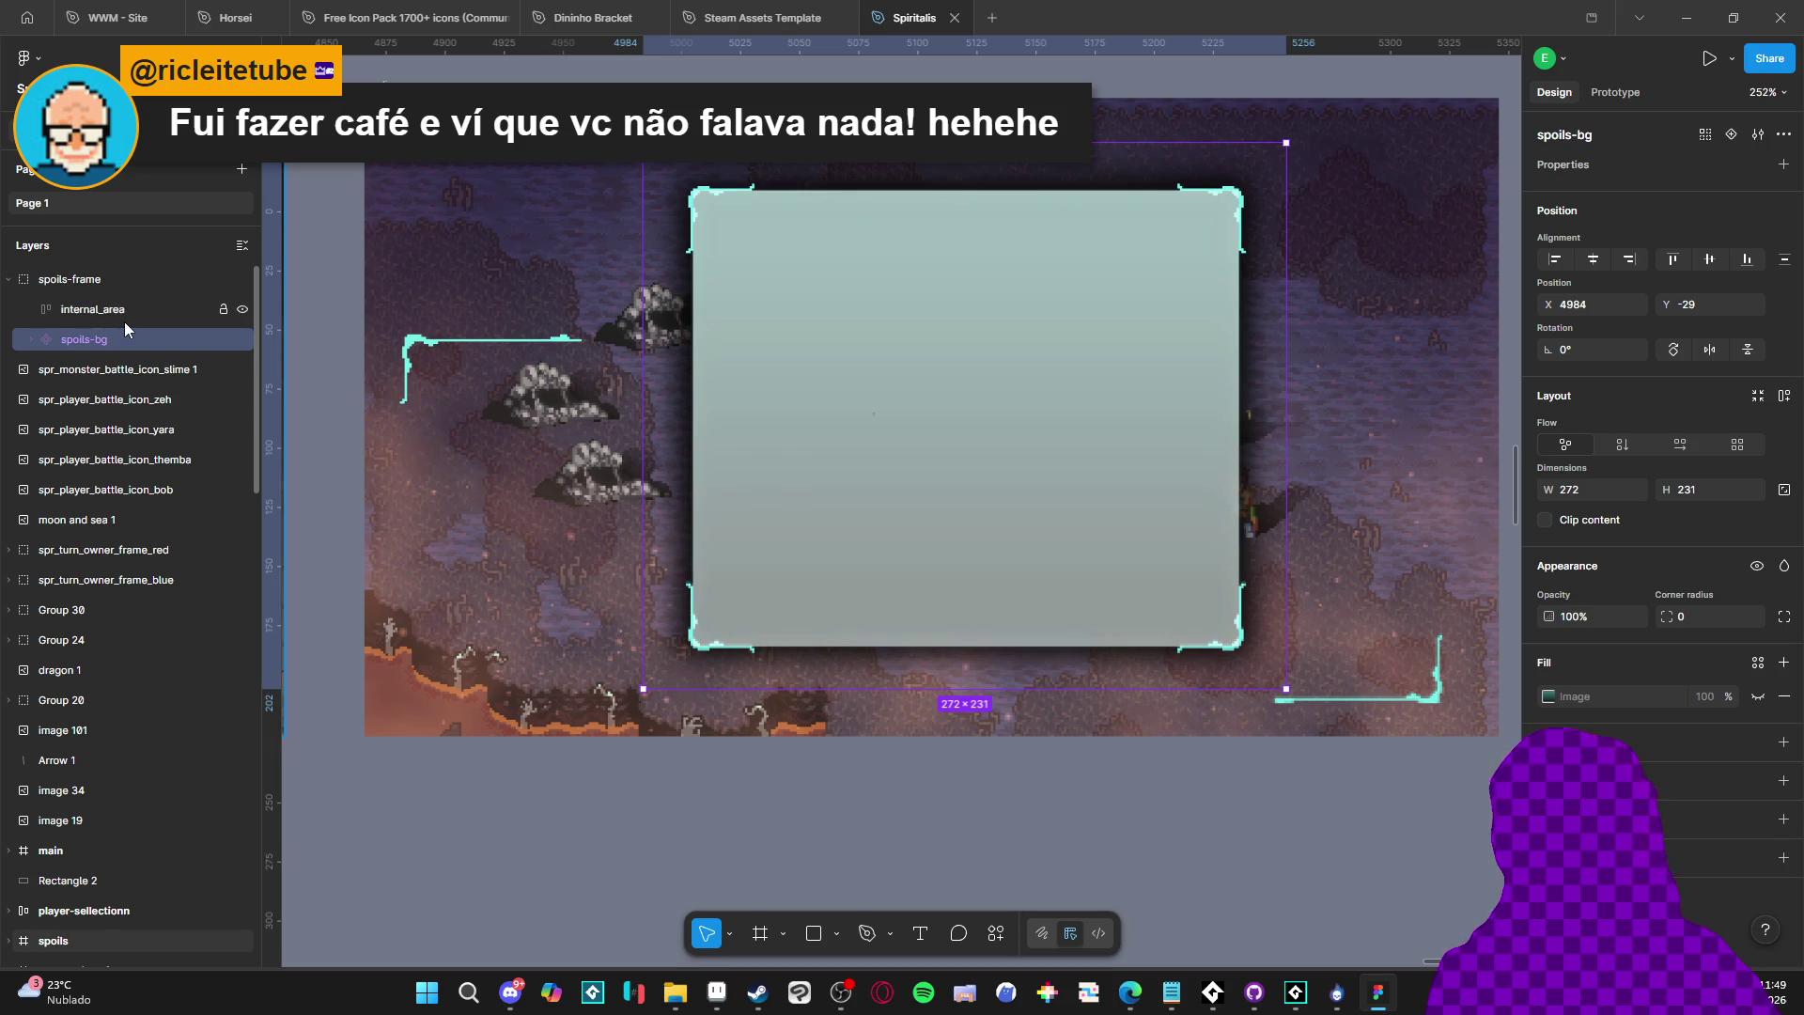
pyautogui.doubleClick(94, 340)
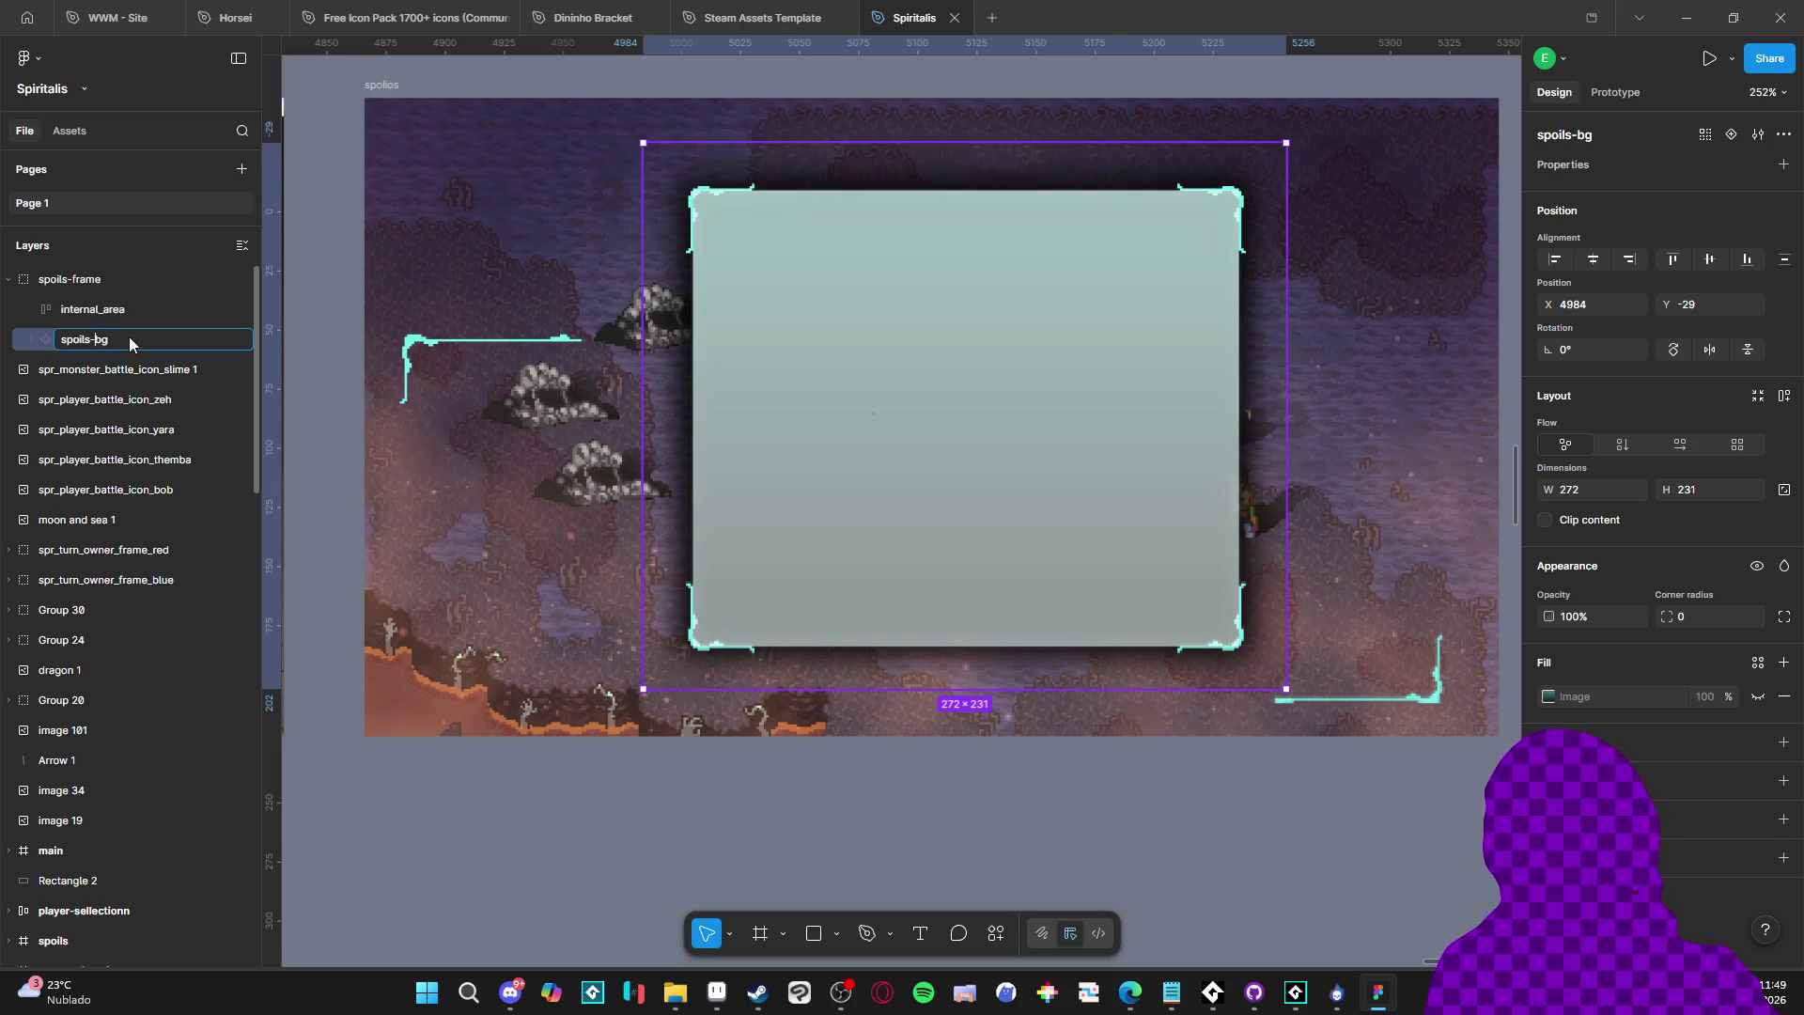
pyautogui.write('-frame')
pyautogui.press('Return')
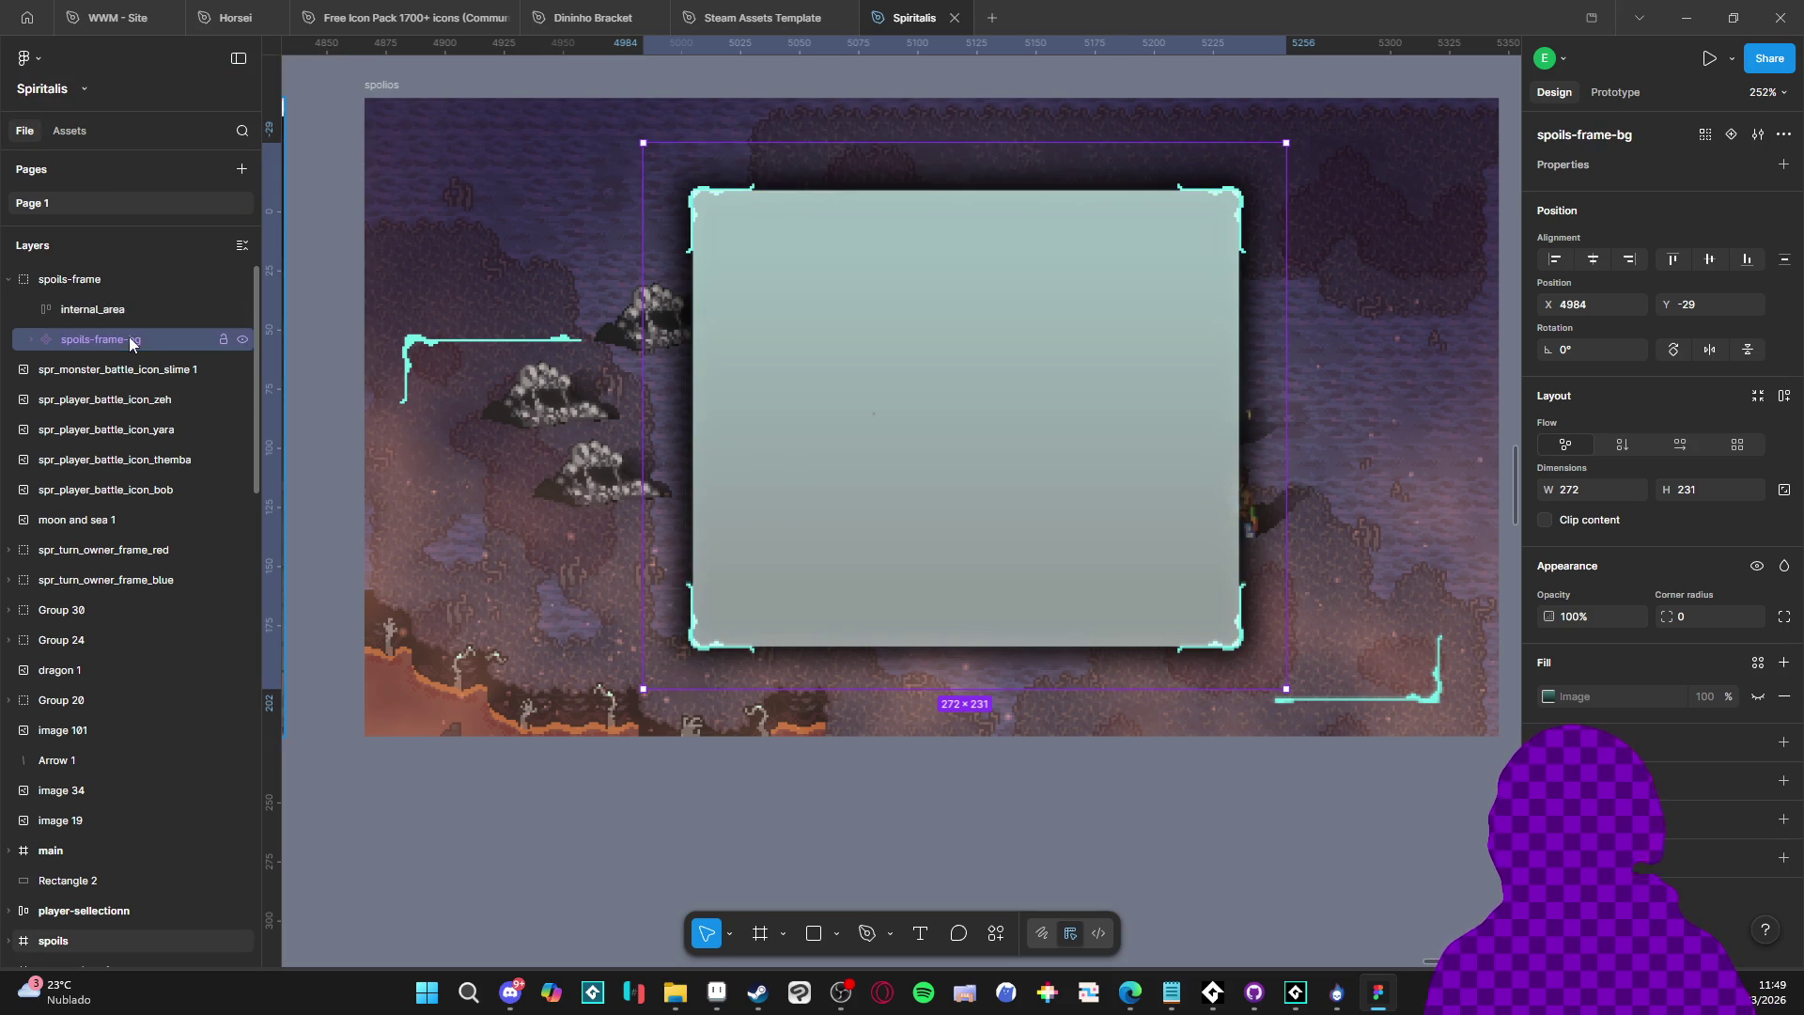
pyautogui.click(113, 309)
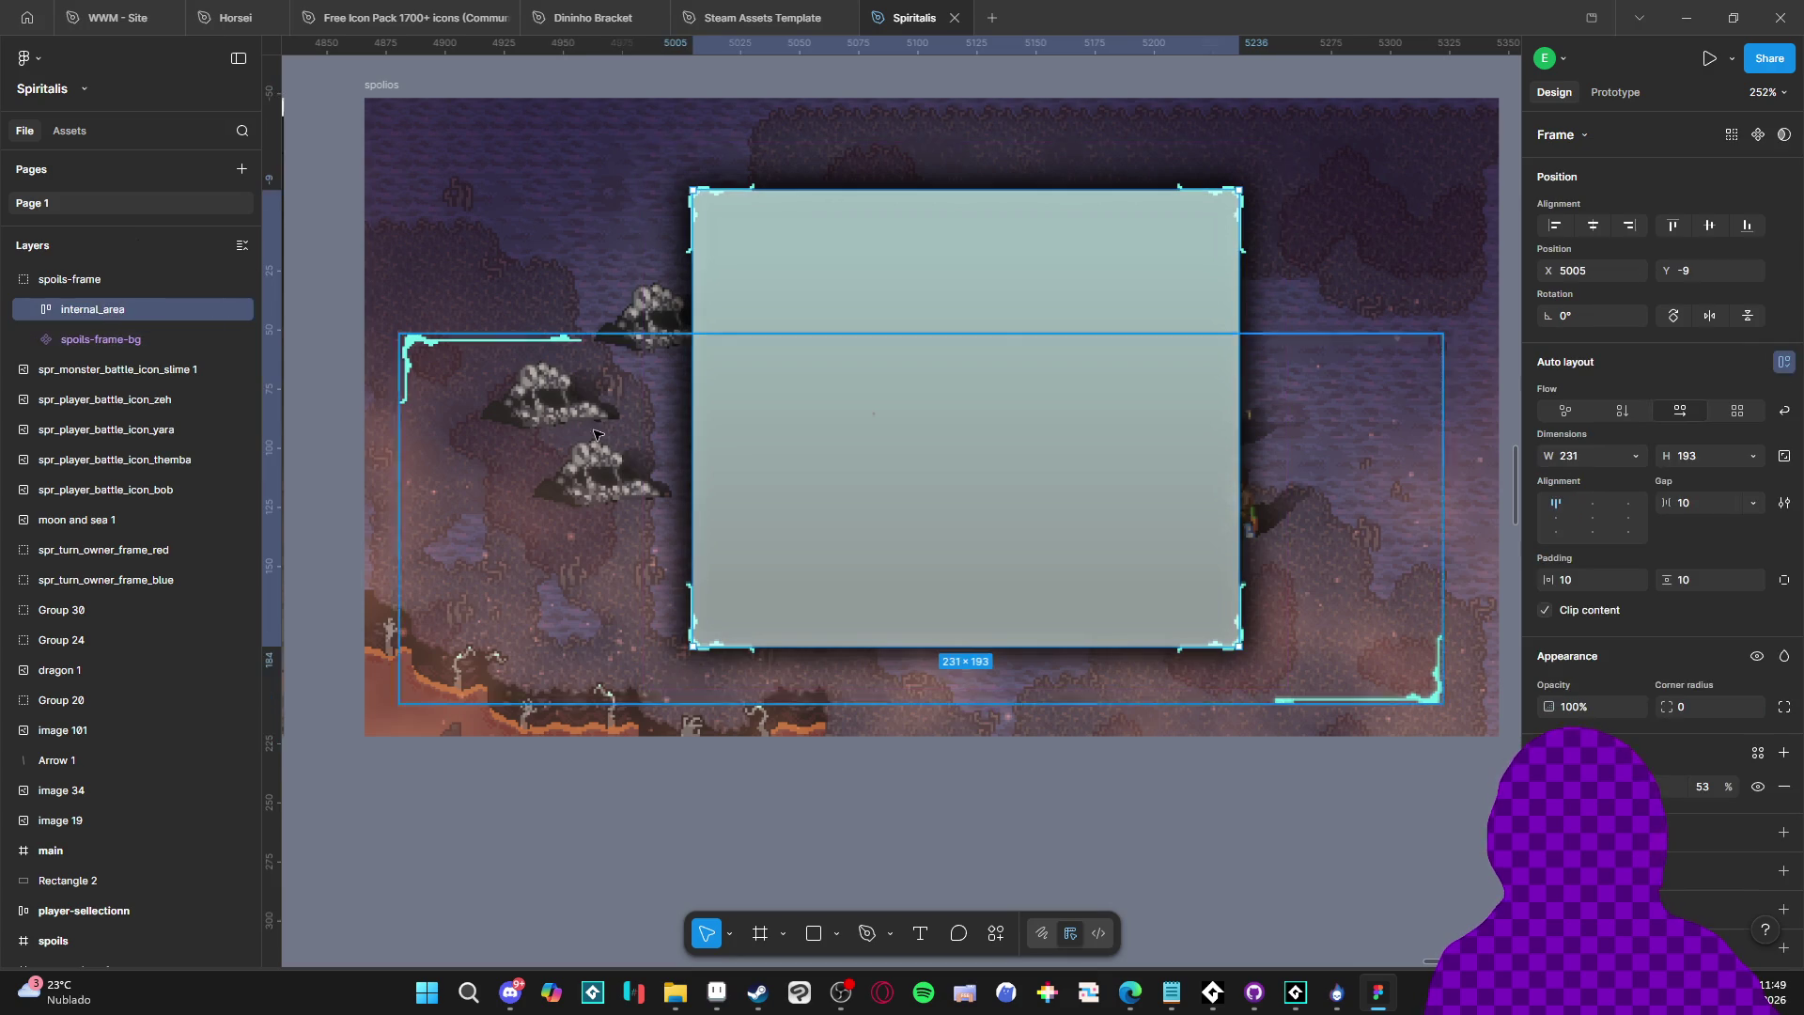
# Delete internal_area's 53% white fill so the dark teal gradient shows through
pyautogui.moveTo(1733, 785); pyautogui.dragTo(1782, 787)
pyautogui.hscroll(2, 781, 455)
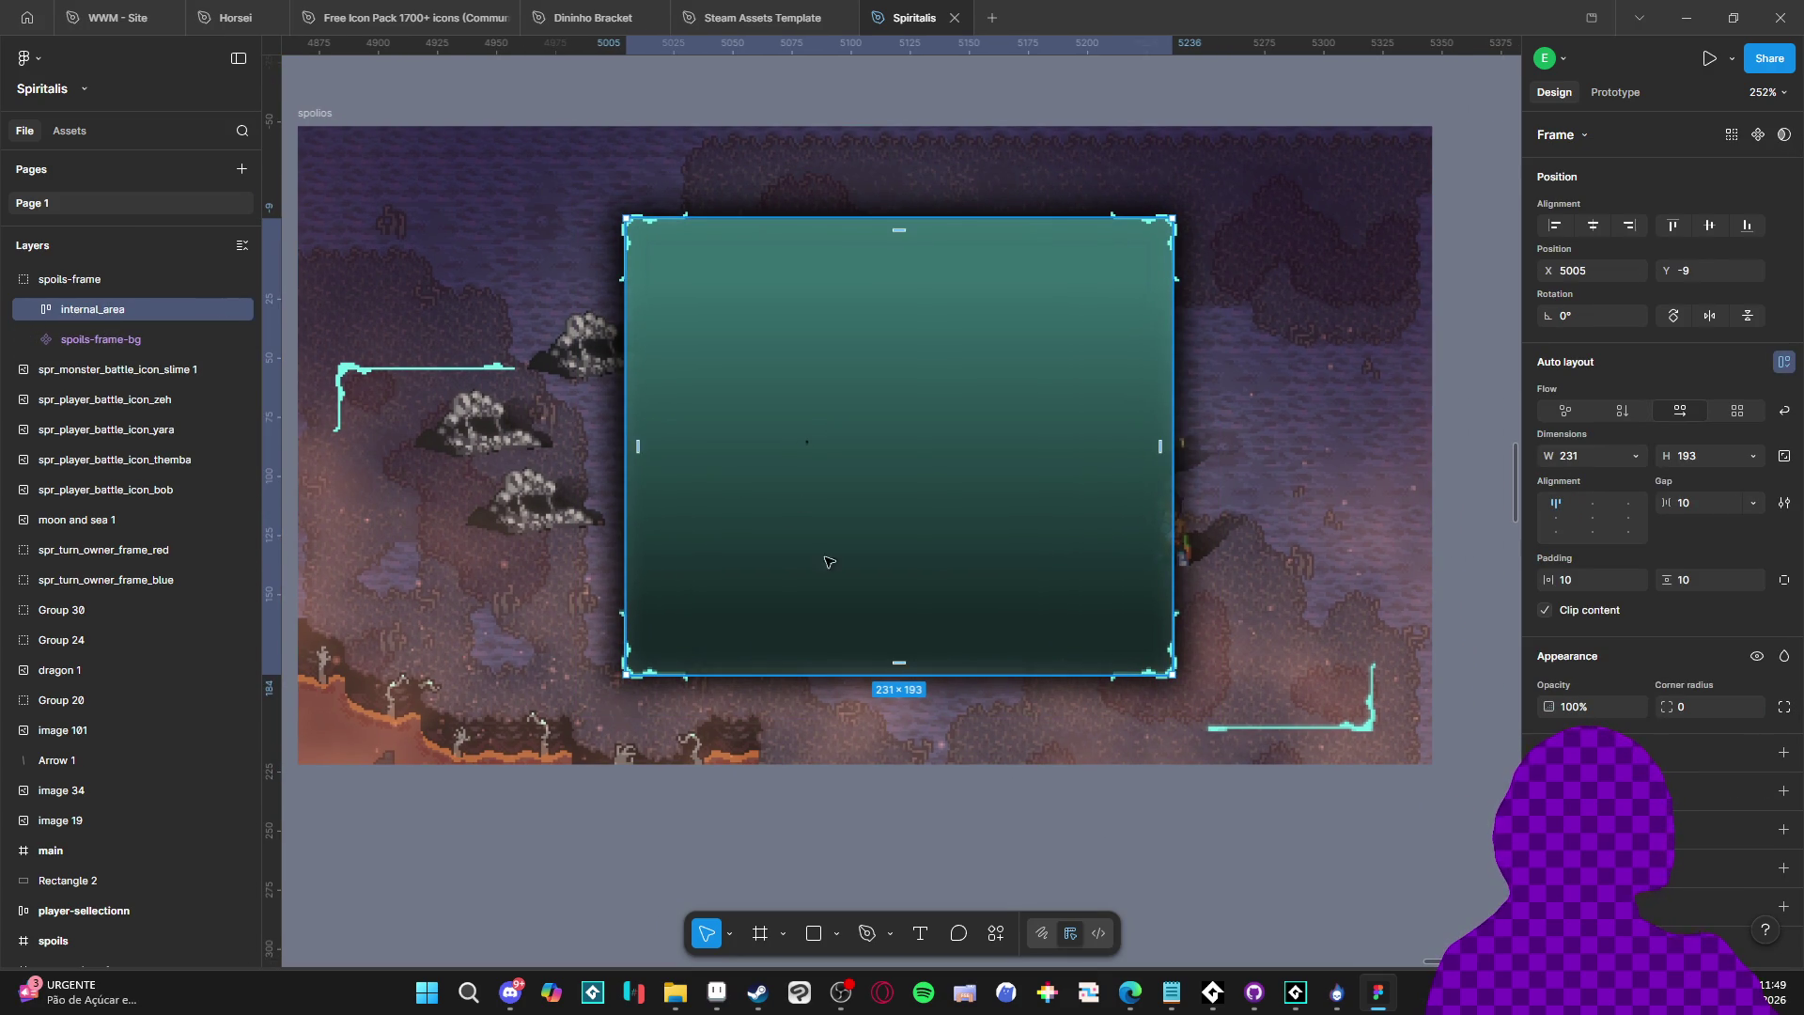
pyautogui.scroll(-2, 648, 404)
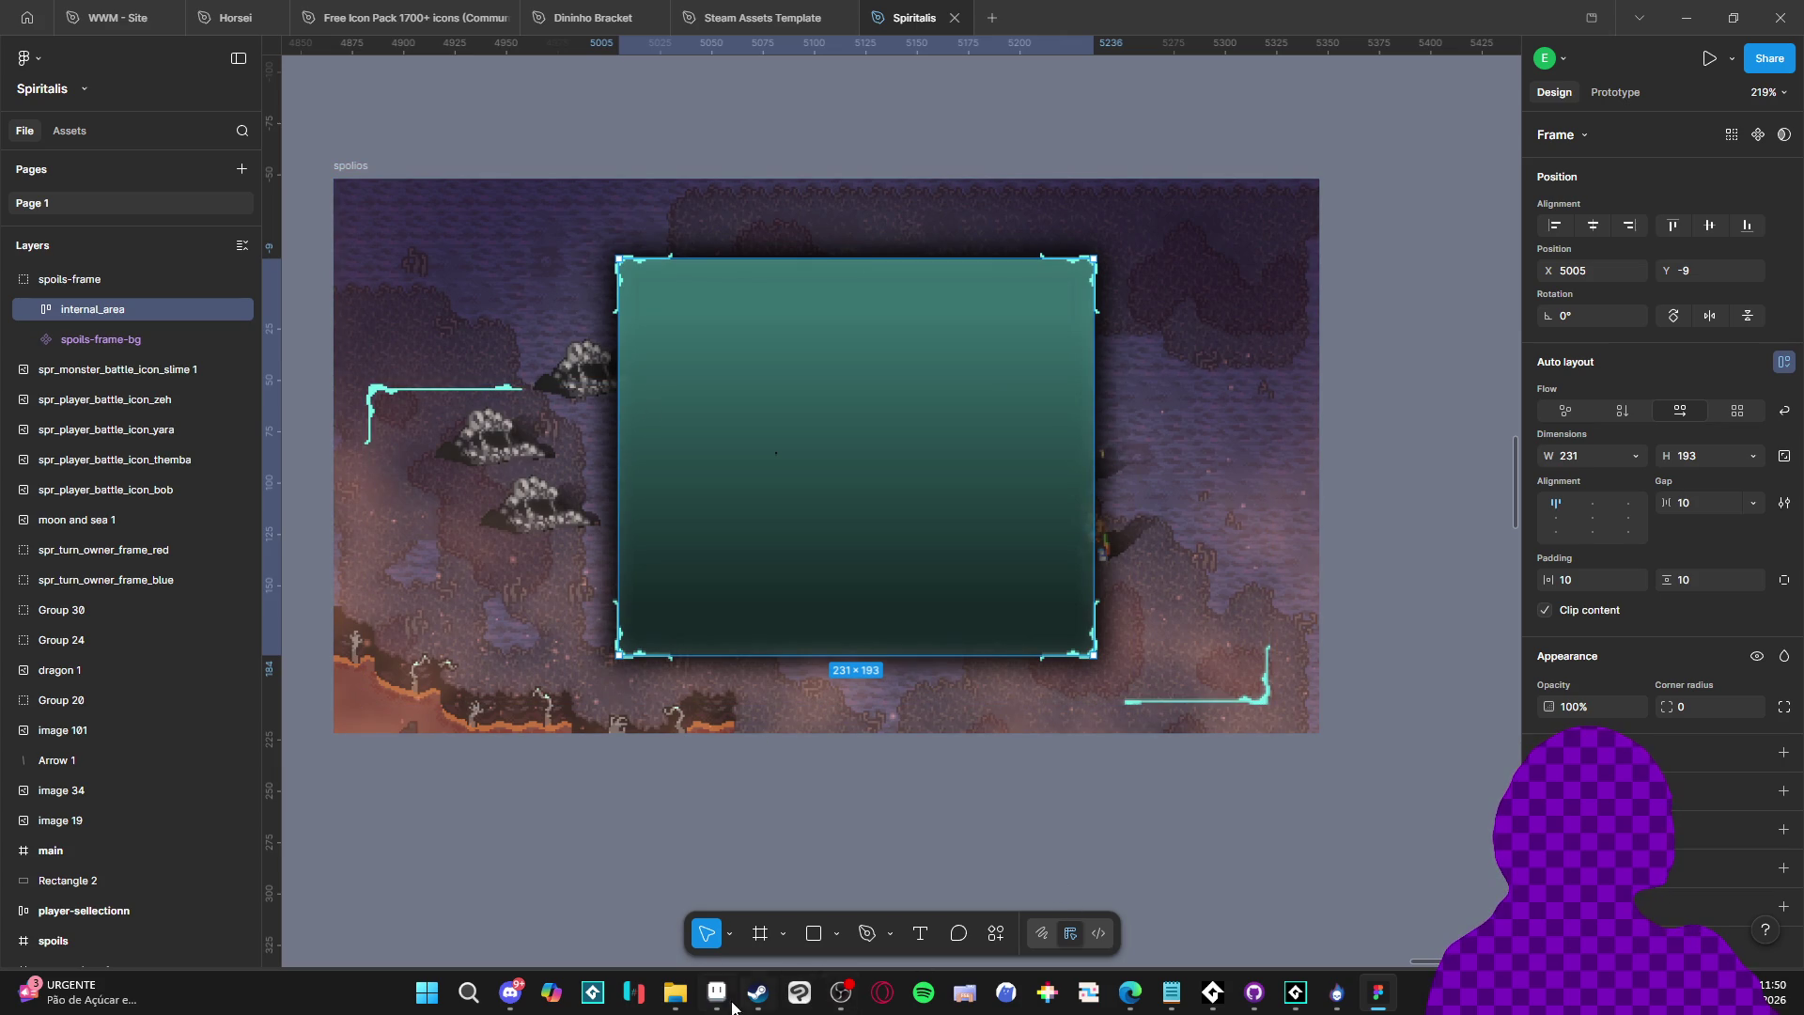
# In Aseprite's interface mockup, step to the Buffs frame 12 and make the bg layer visible
pyautogui.moveTo(716, 1007)
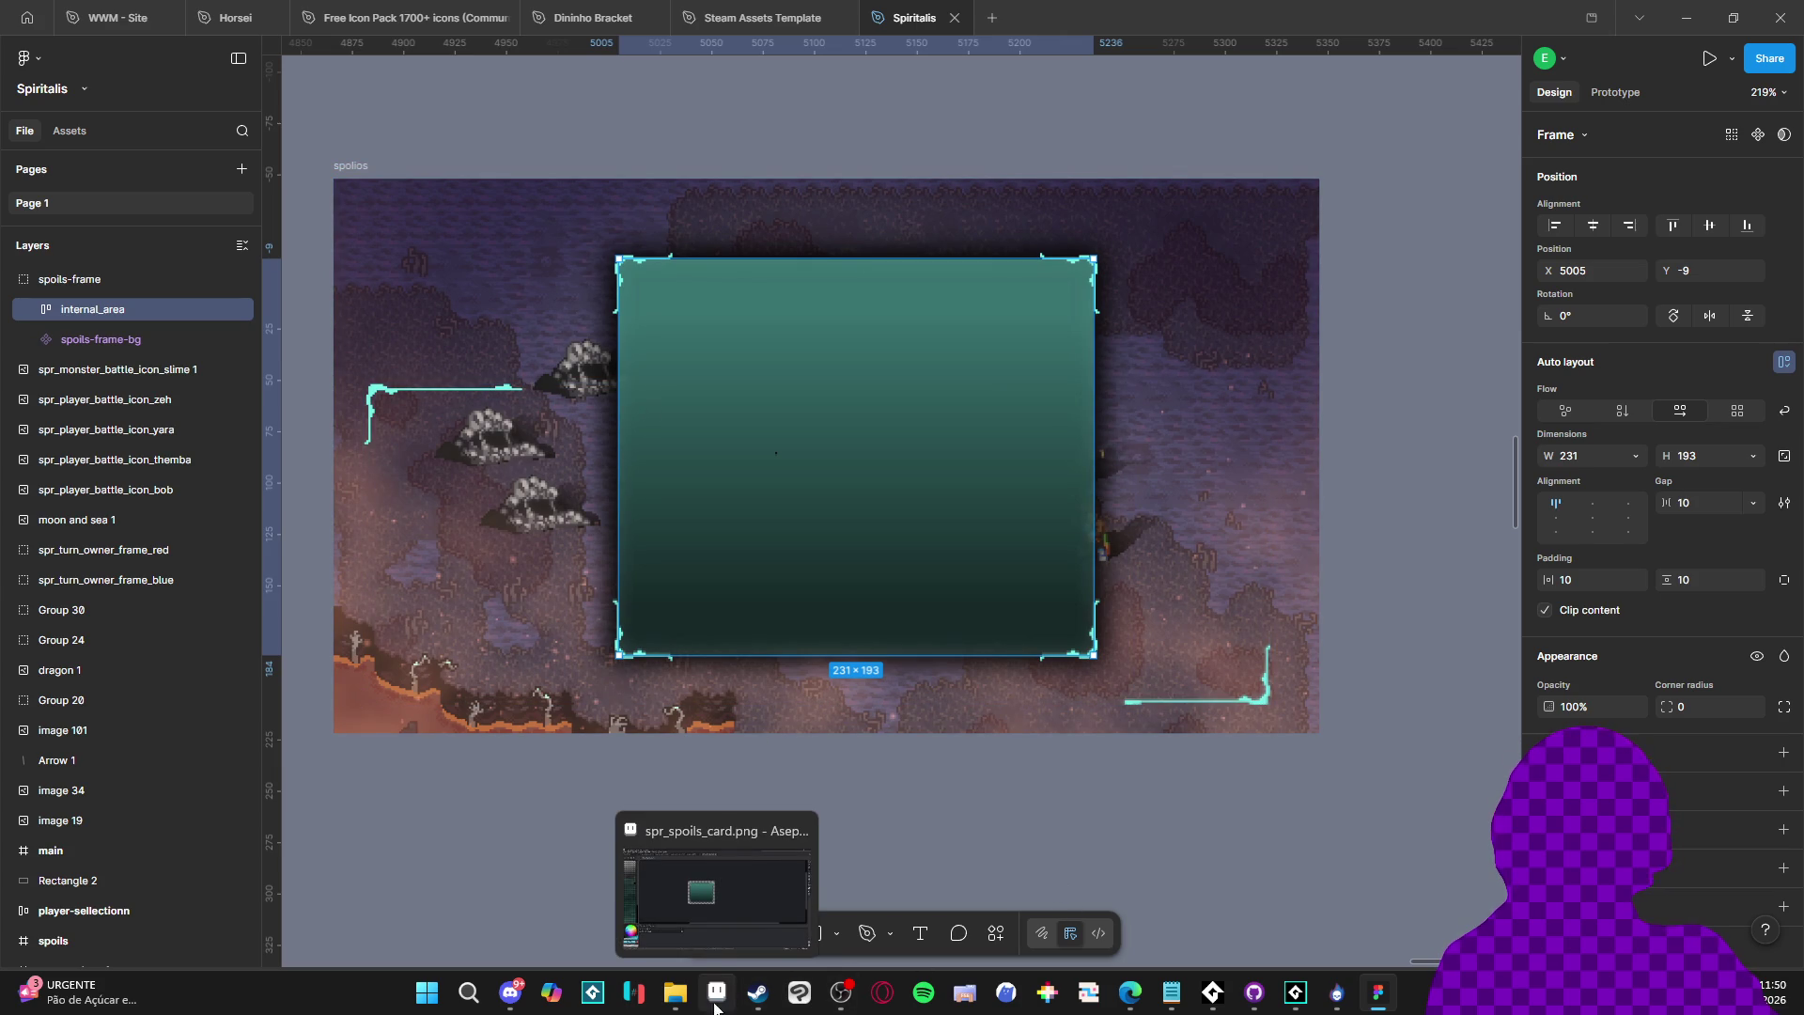
pyautogui.click(716, 1008)
pyautogui.click(657, 55)
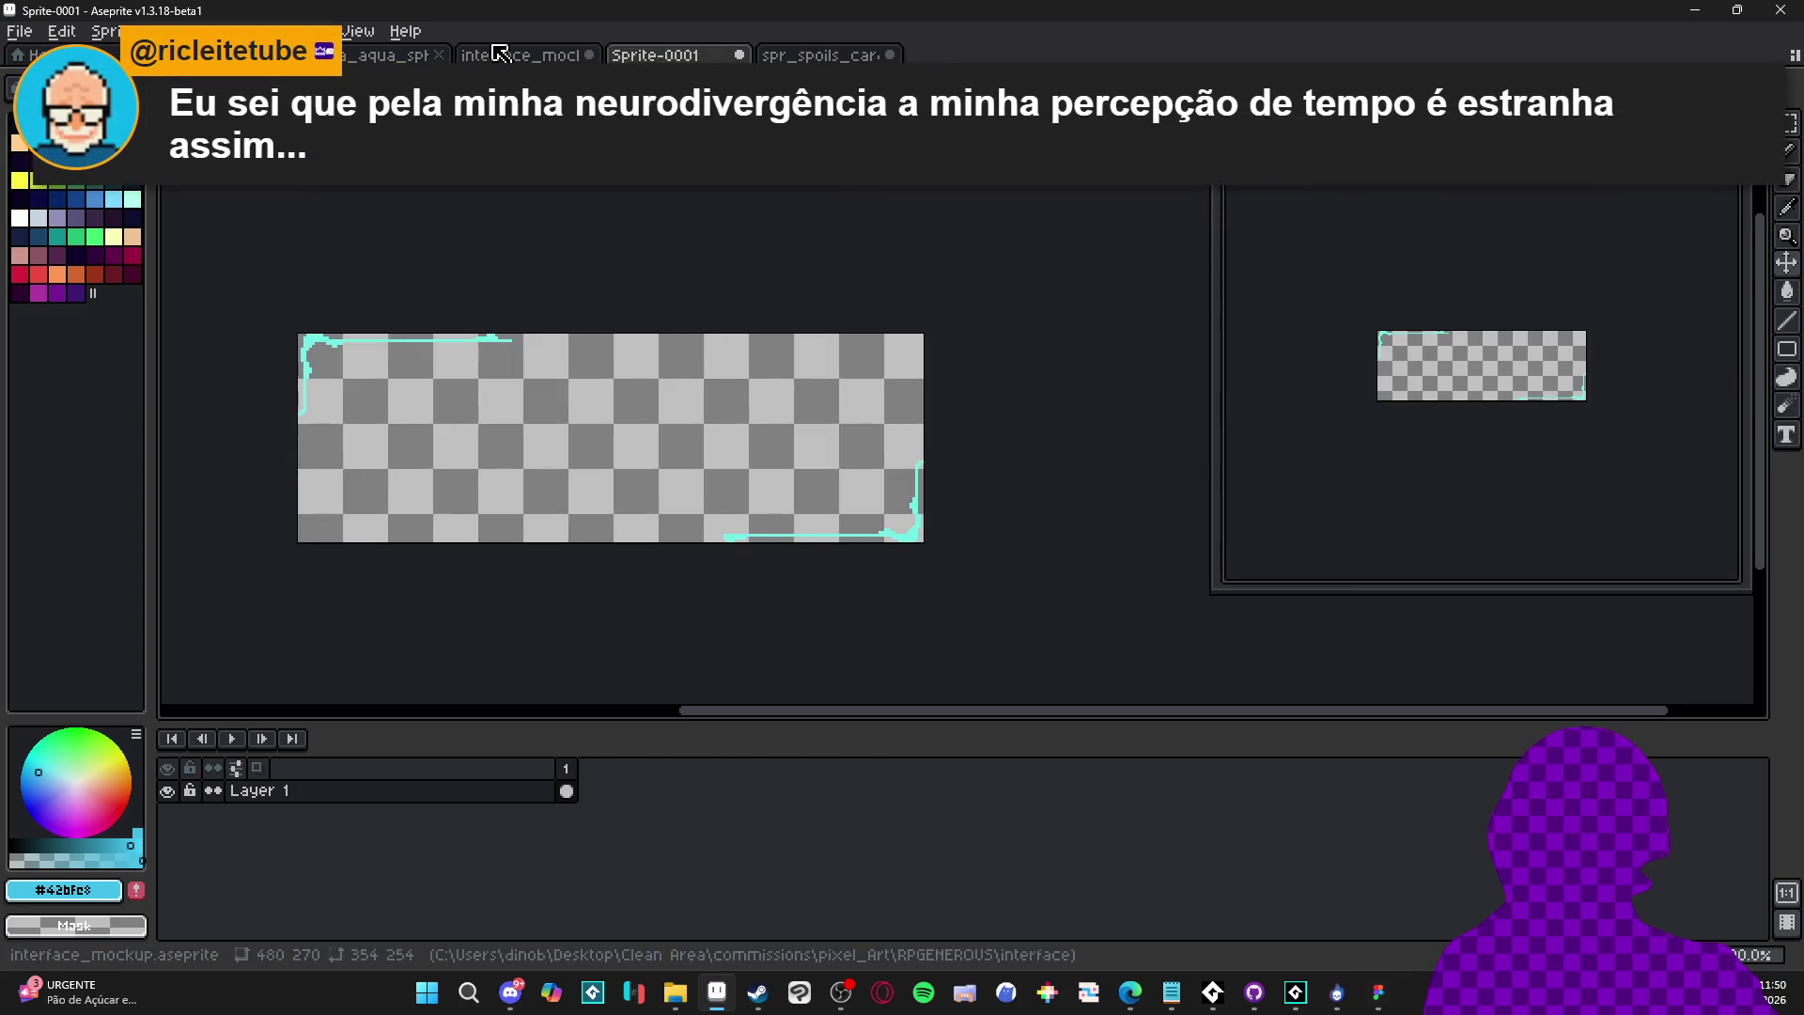
pyautogui.click(498, 53)
pyautogui.click(567, 780)
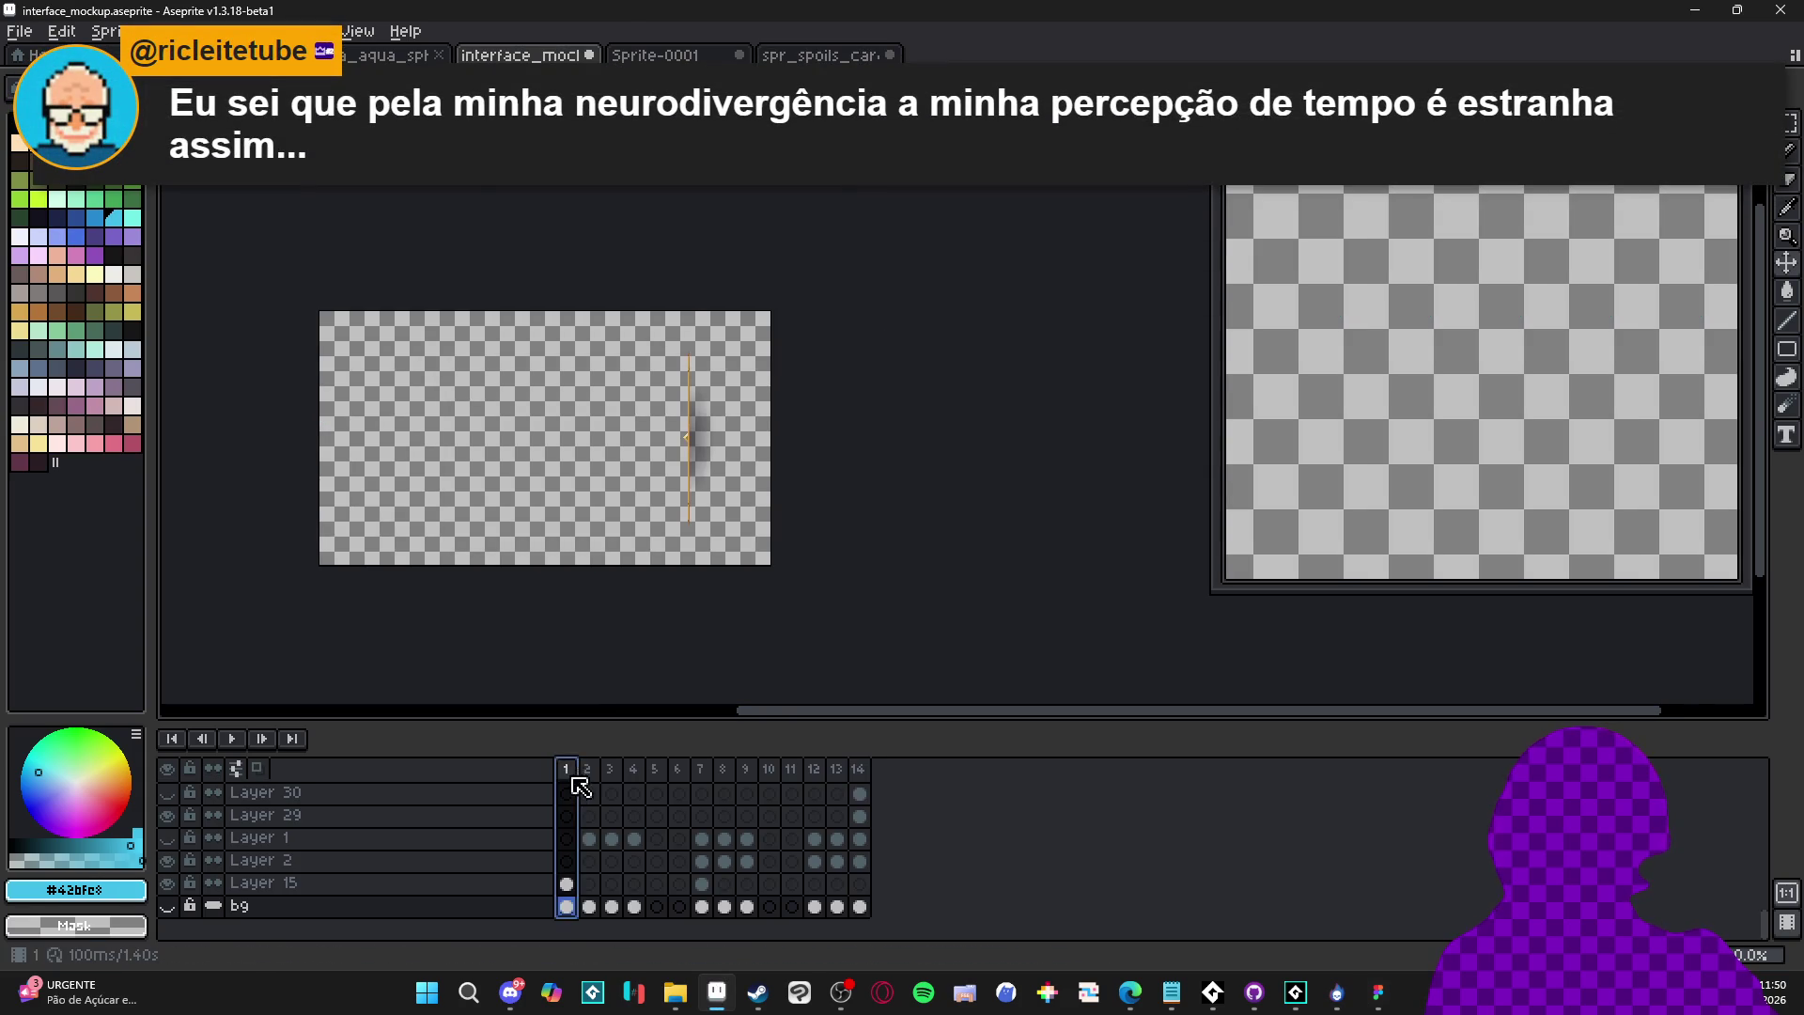
pyautogui.click(588, 785)
pyautogui.click(611, 786)
pyautogui.click(633, 785)
pyautogui.click(656, 786)
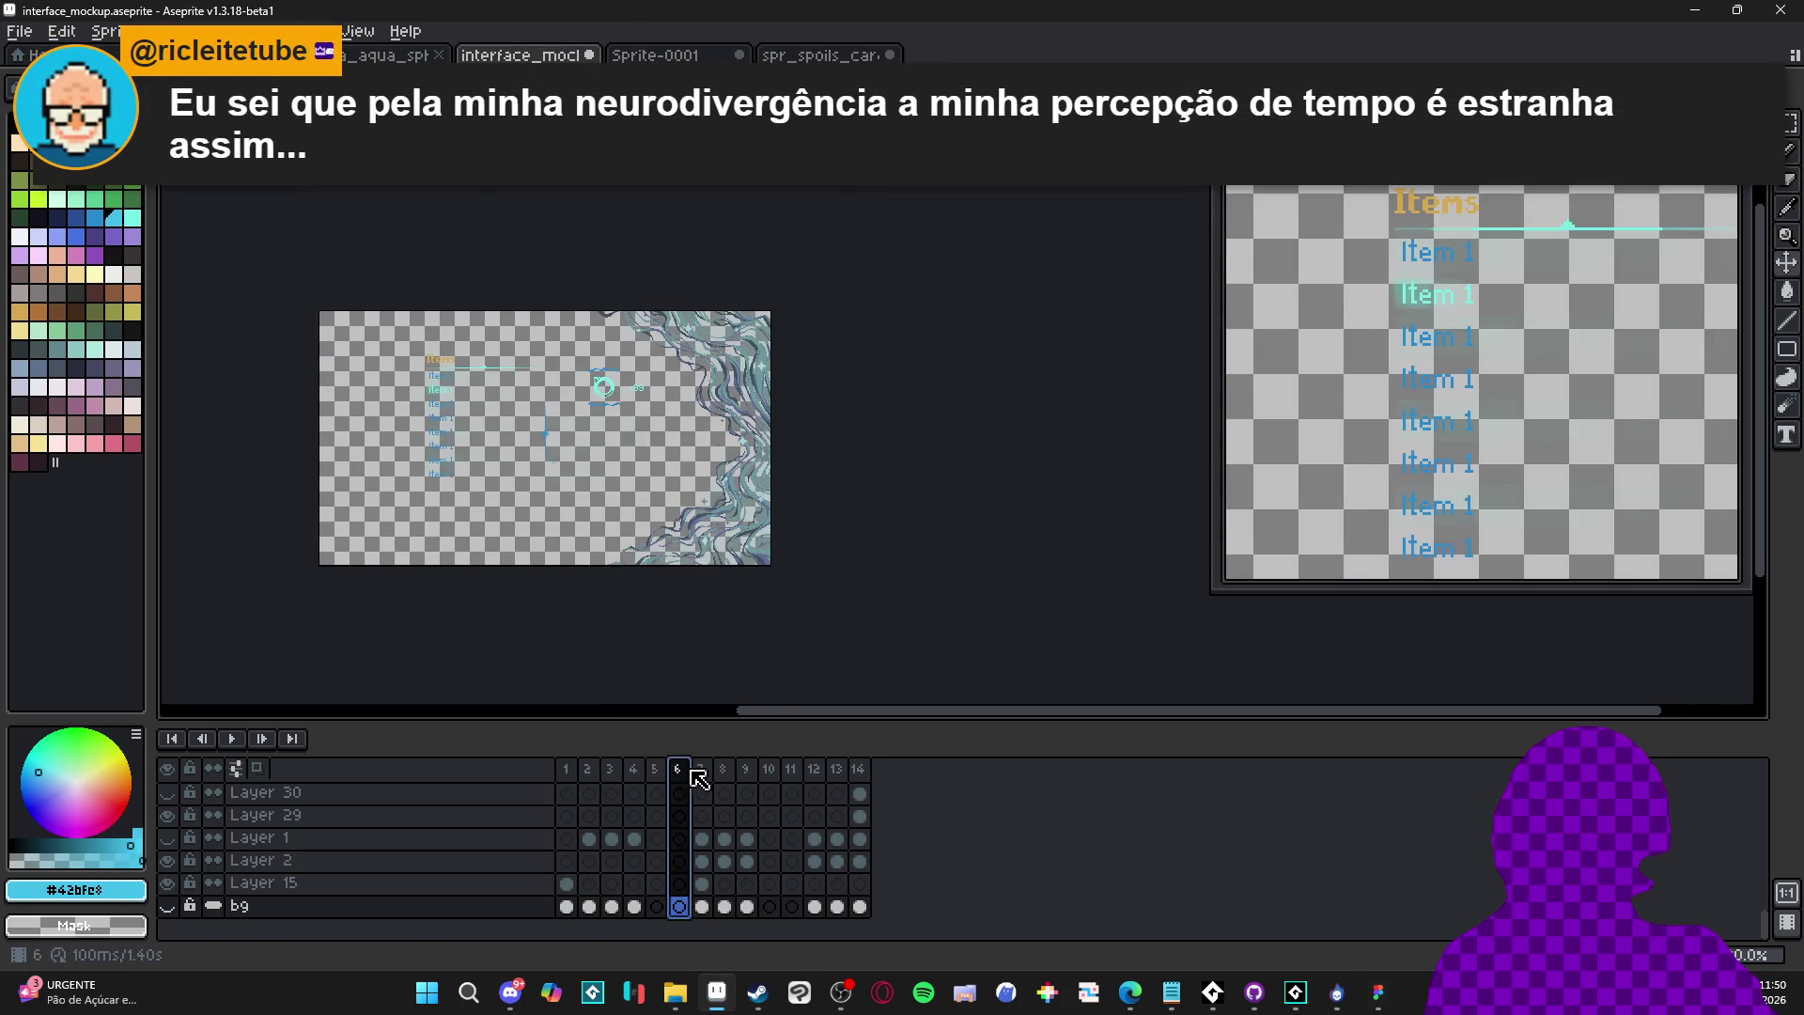
pyautogui.click(700, 780)
pyautogui.click(812, 772)
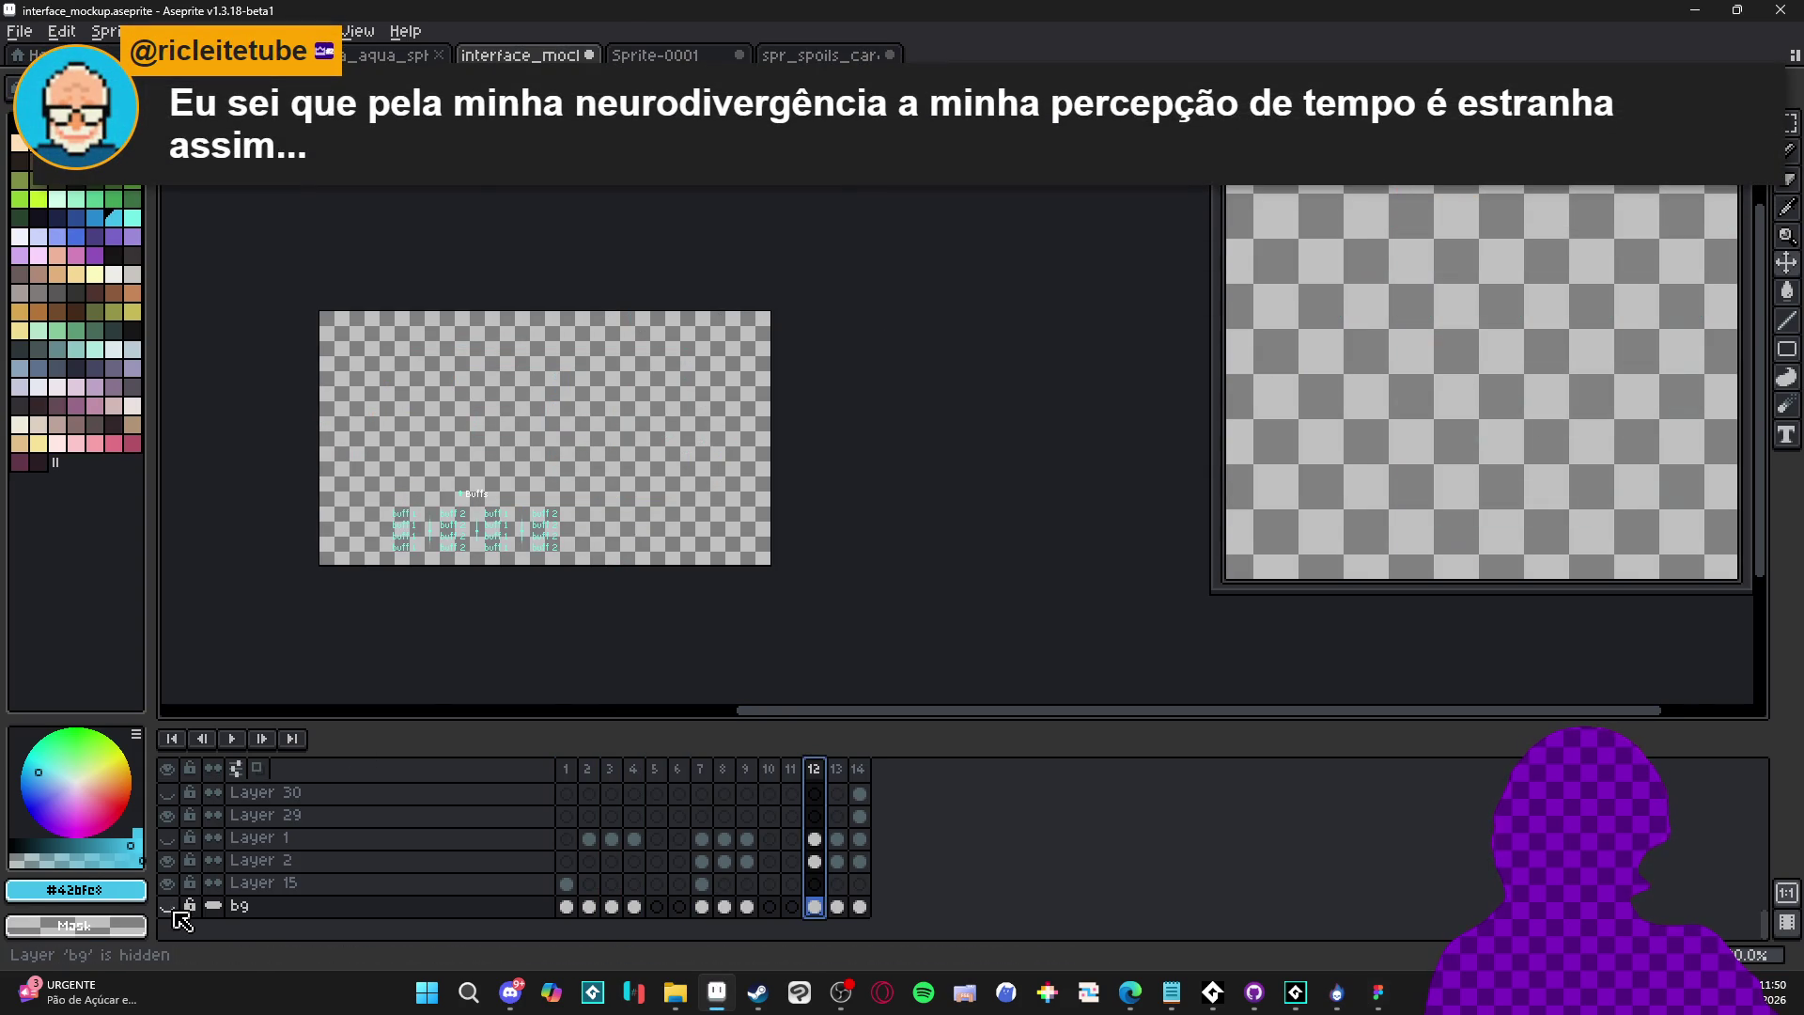
pyautogui.click(169, 906)
pyautogui.scroll(2, 788, 536)
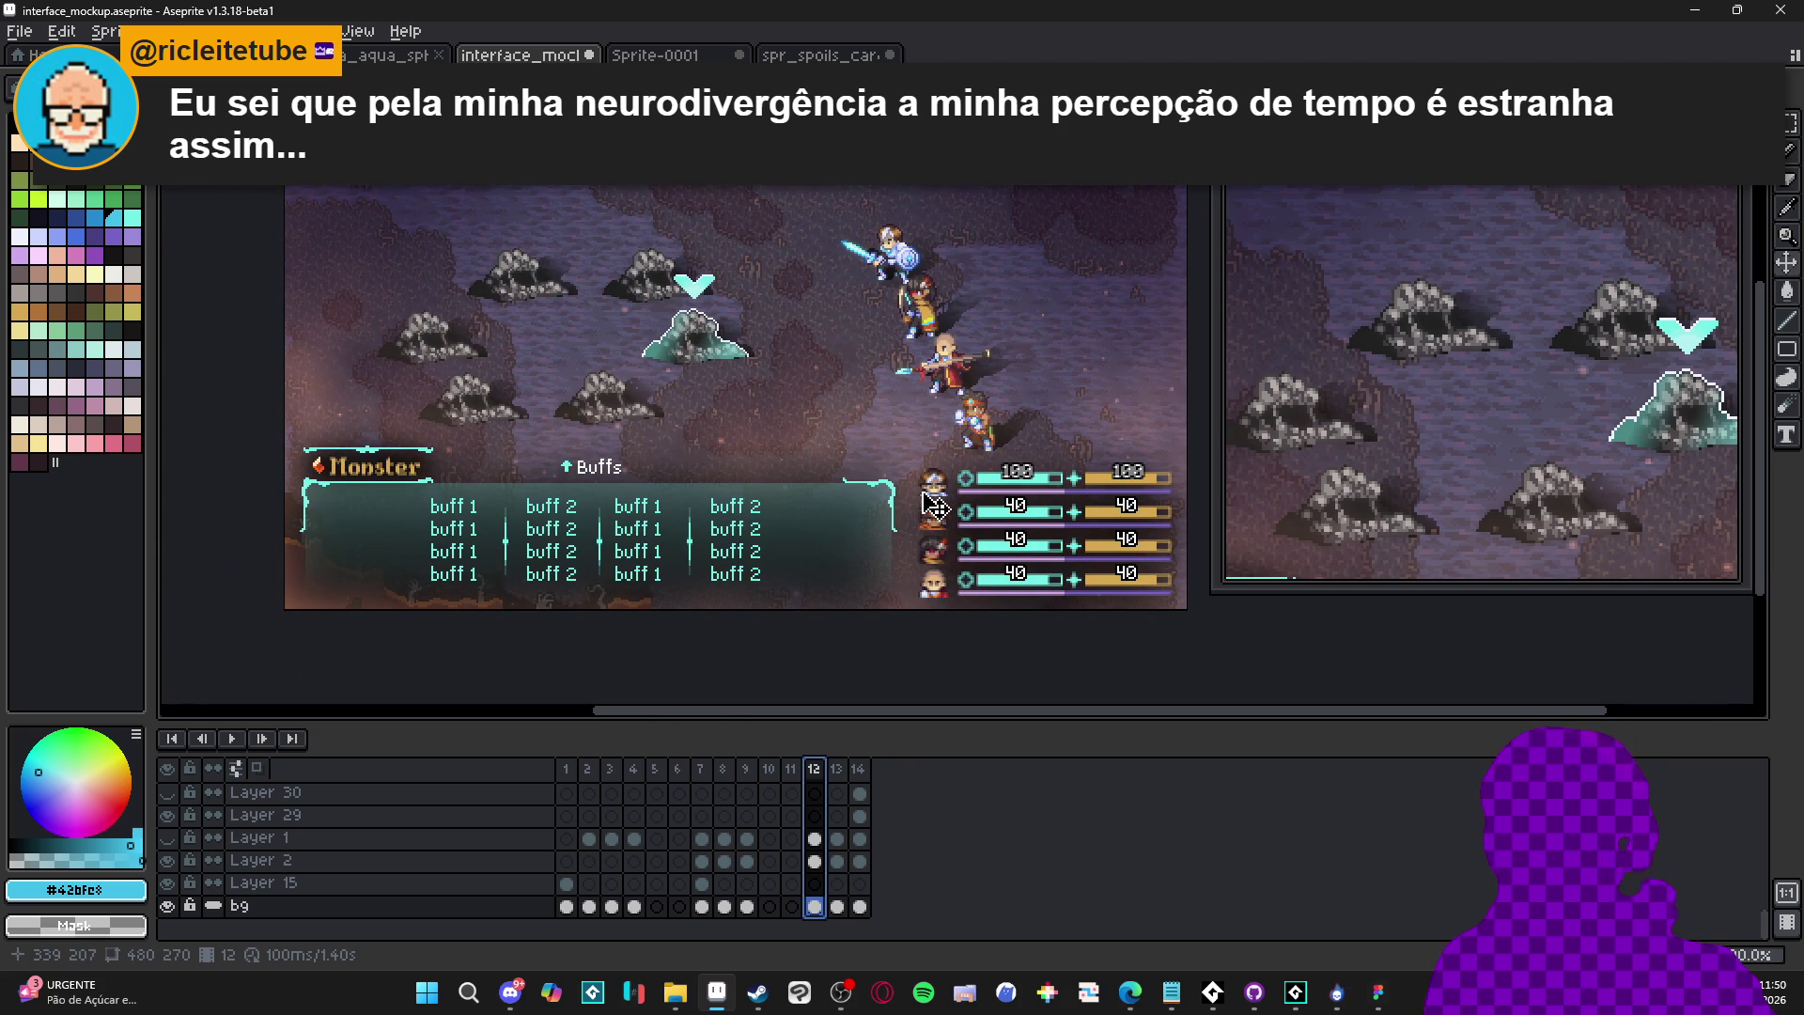
# Review the ENGAGE banner, False Strike list and Buffs frames (12–14)
pyautogui.click(703, 768)
pyautogui.click(746, 768)
pyautogui.click(769, 769)
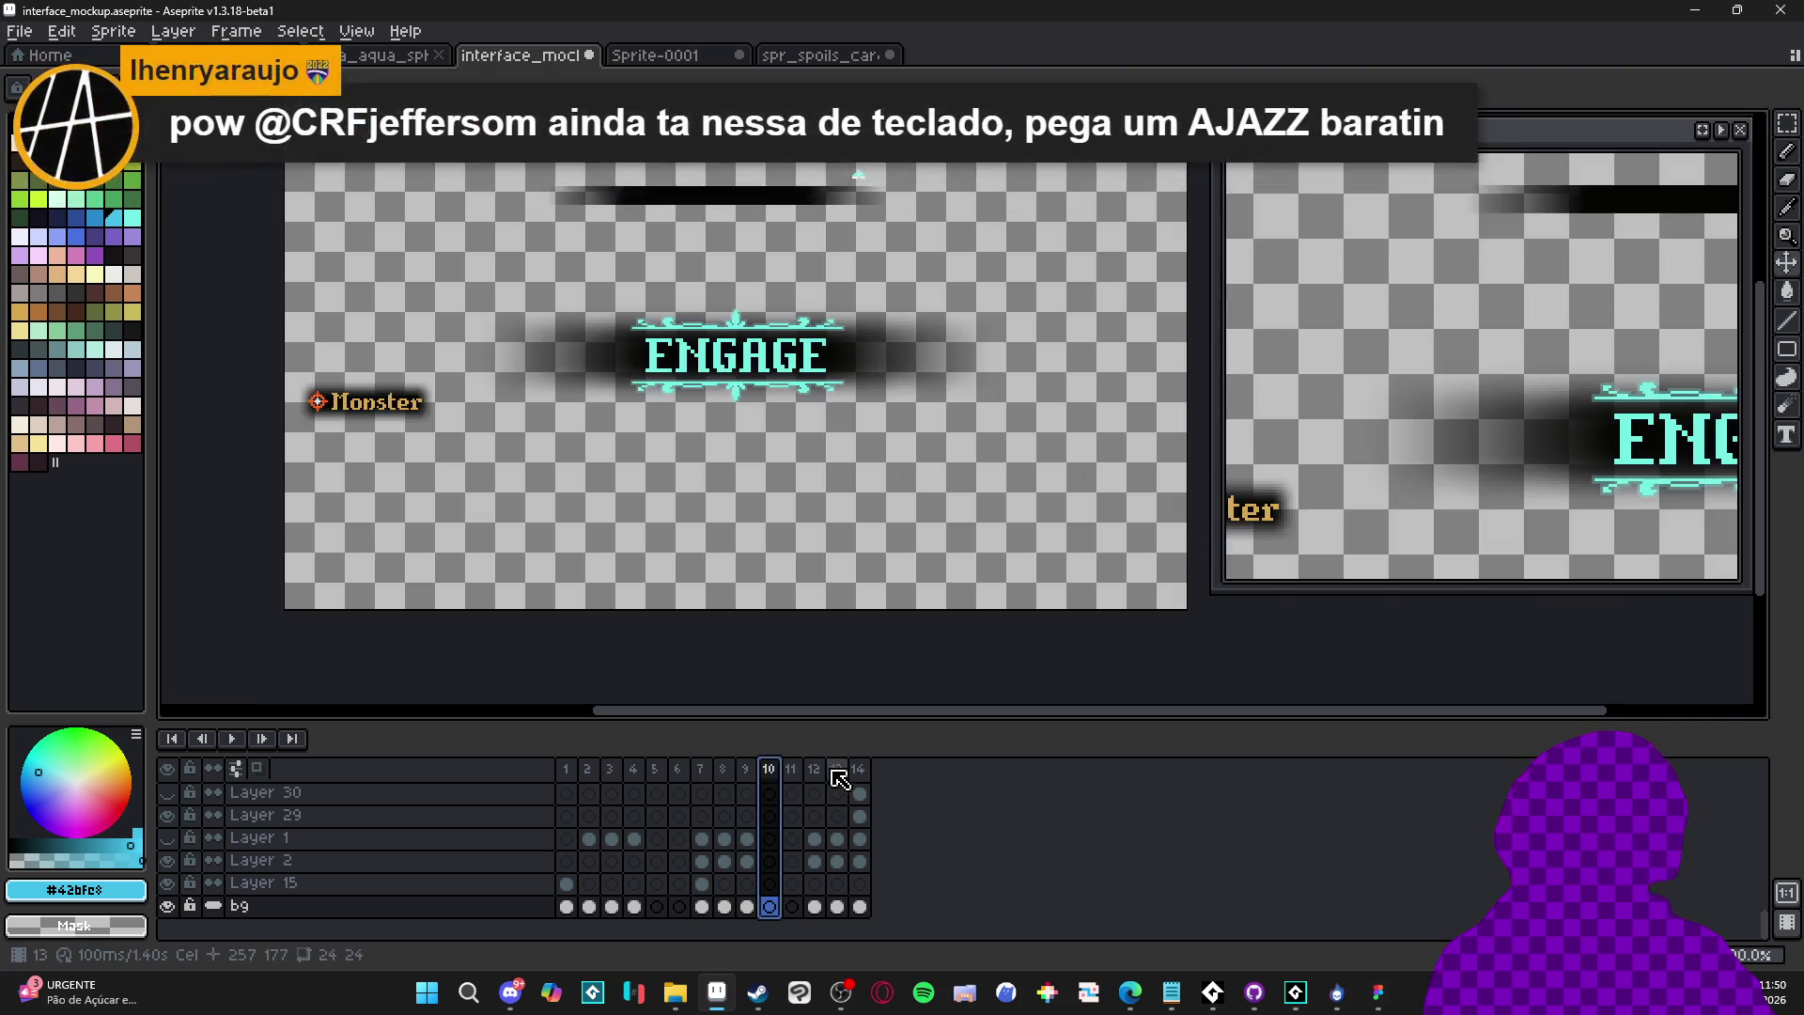
pyautogui.click(834, 771)
pyautogui.press('Left')
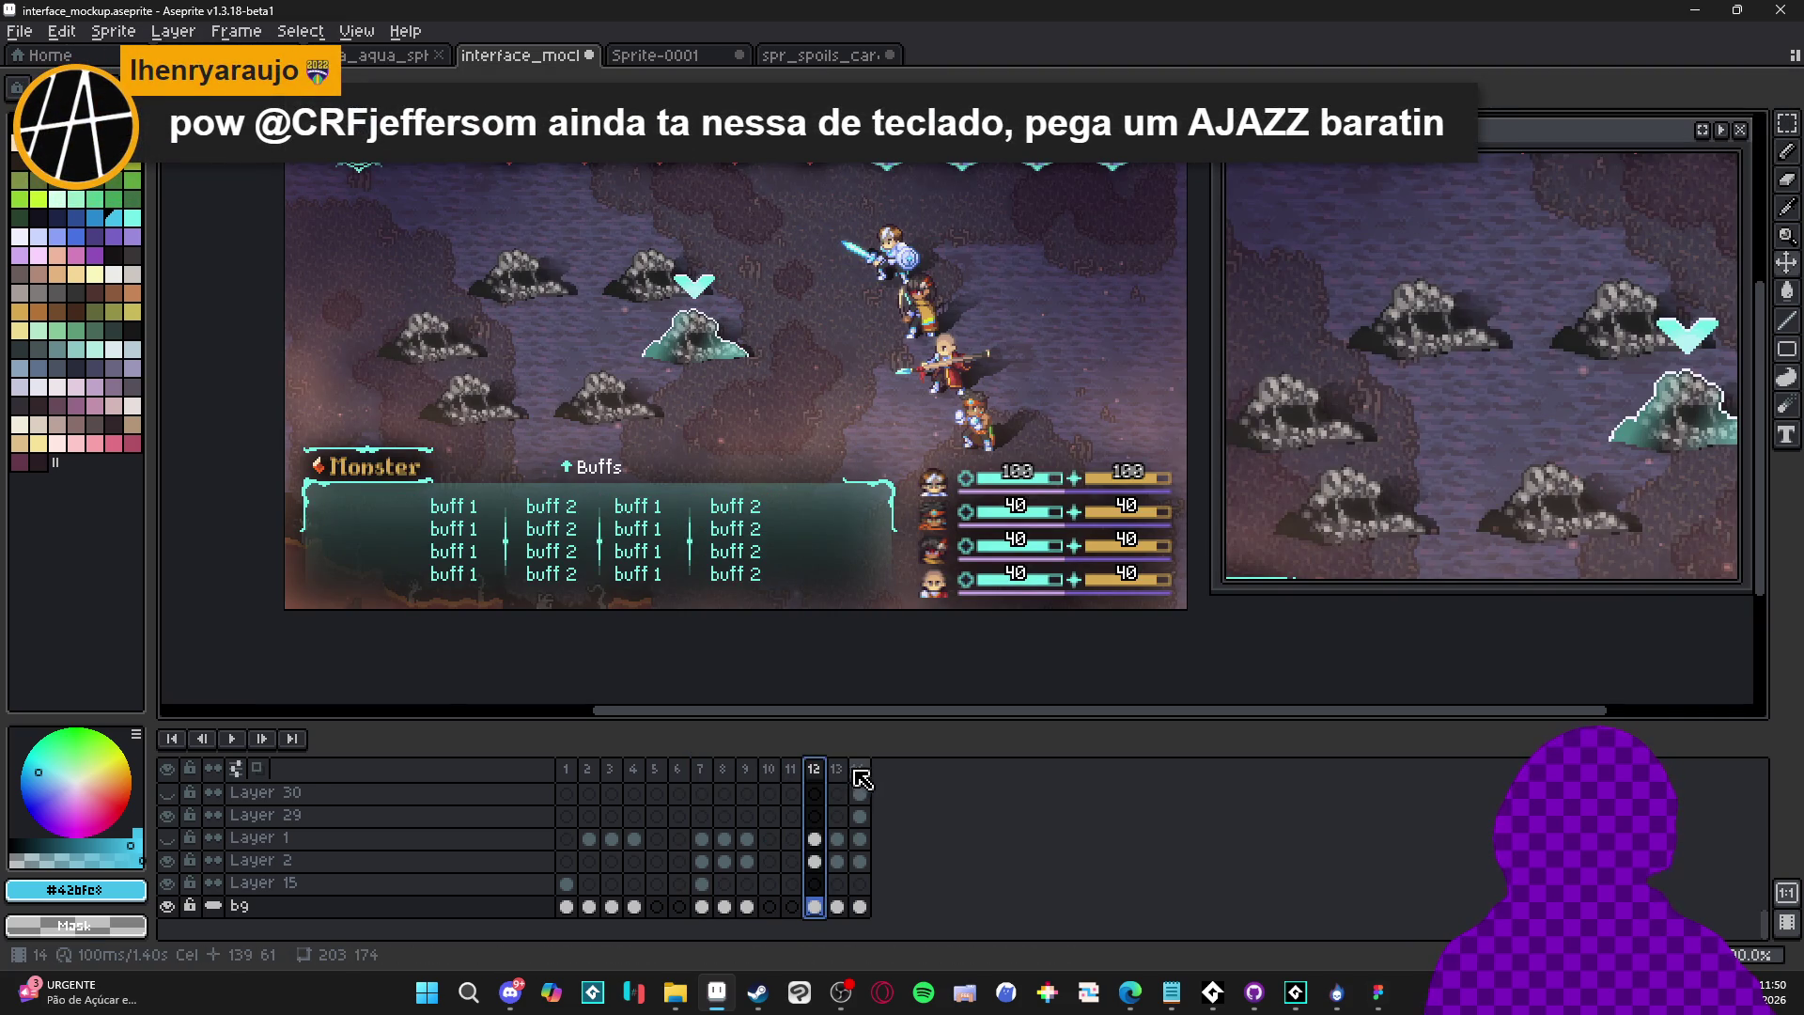
pyautogui.click(856, 771)
pyautogui.click(832, 768)
pyautogui.click(814, 771)
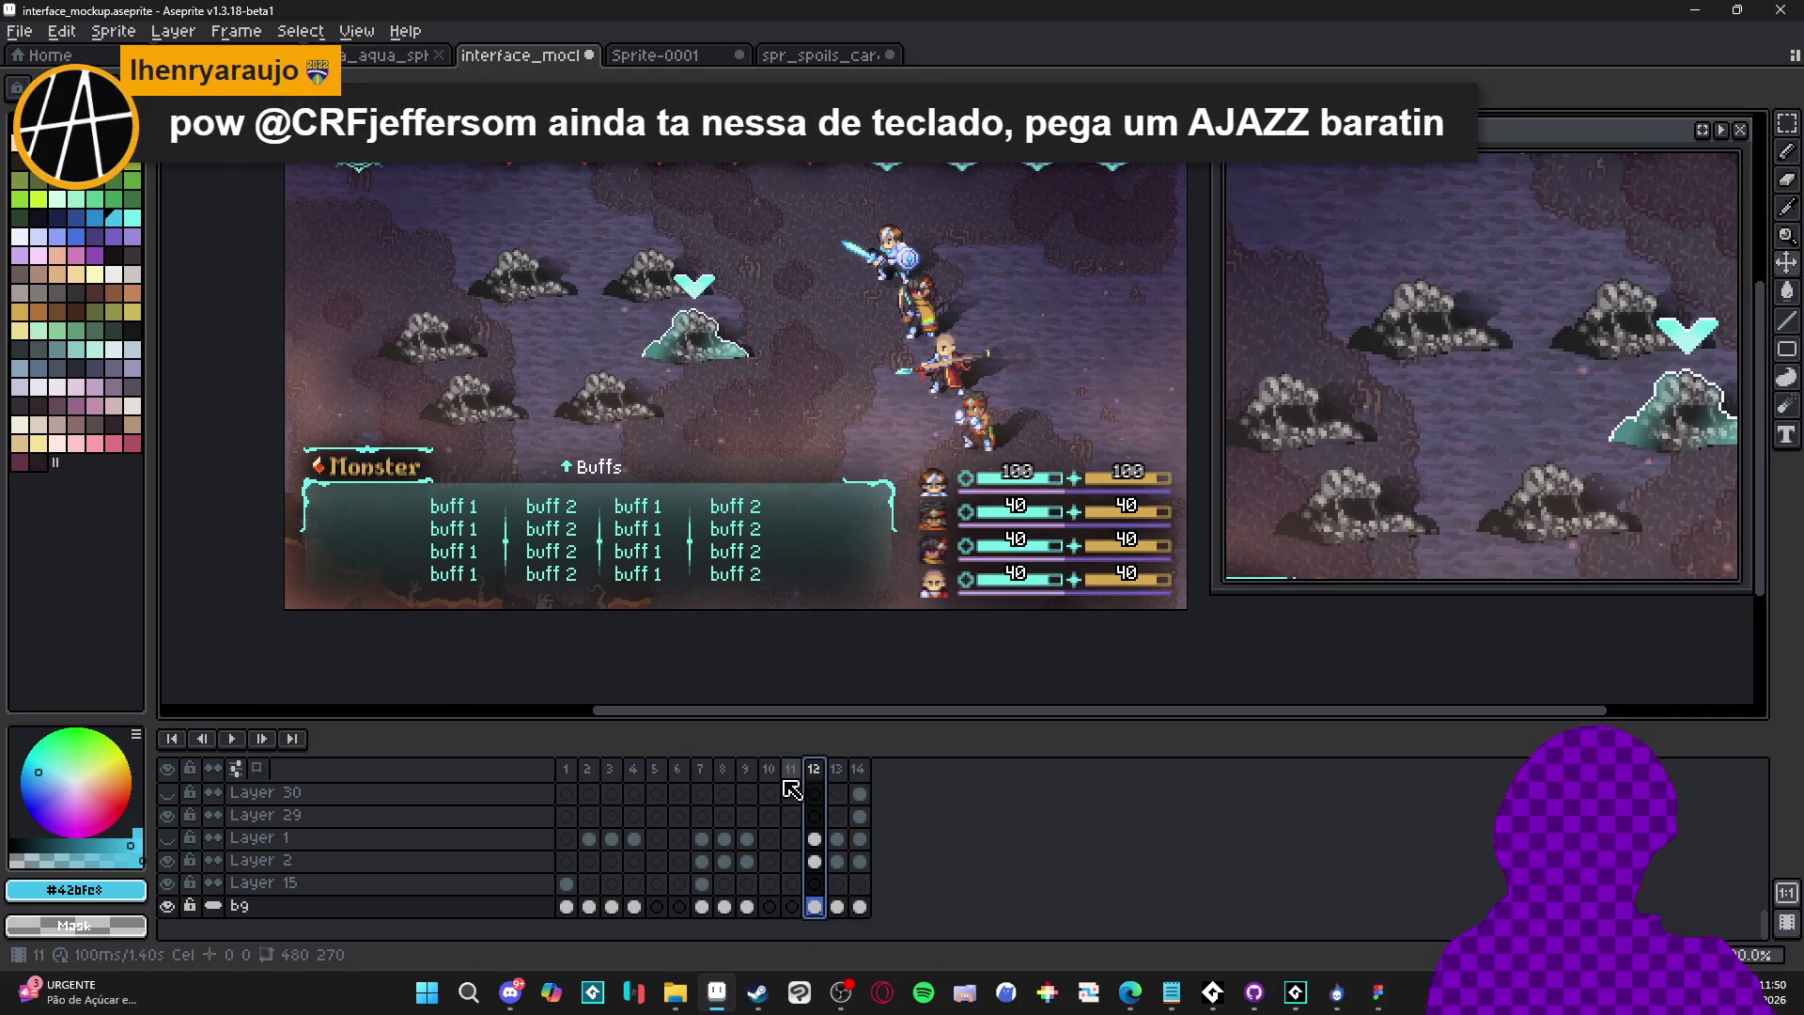
# Compare the System menu, Monsters journal and Nirvana battle frames, then switch to the web browser
pyautogui.click(746, 769)
pyautogui.click(724, 768)
pyautogui.click(705, 769)
pyautogui.click(724, 770)
pyautogui.click(746, 771)
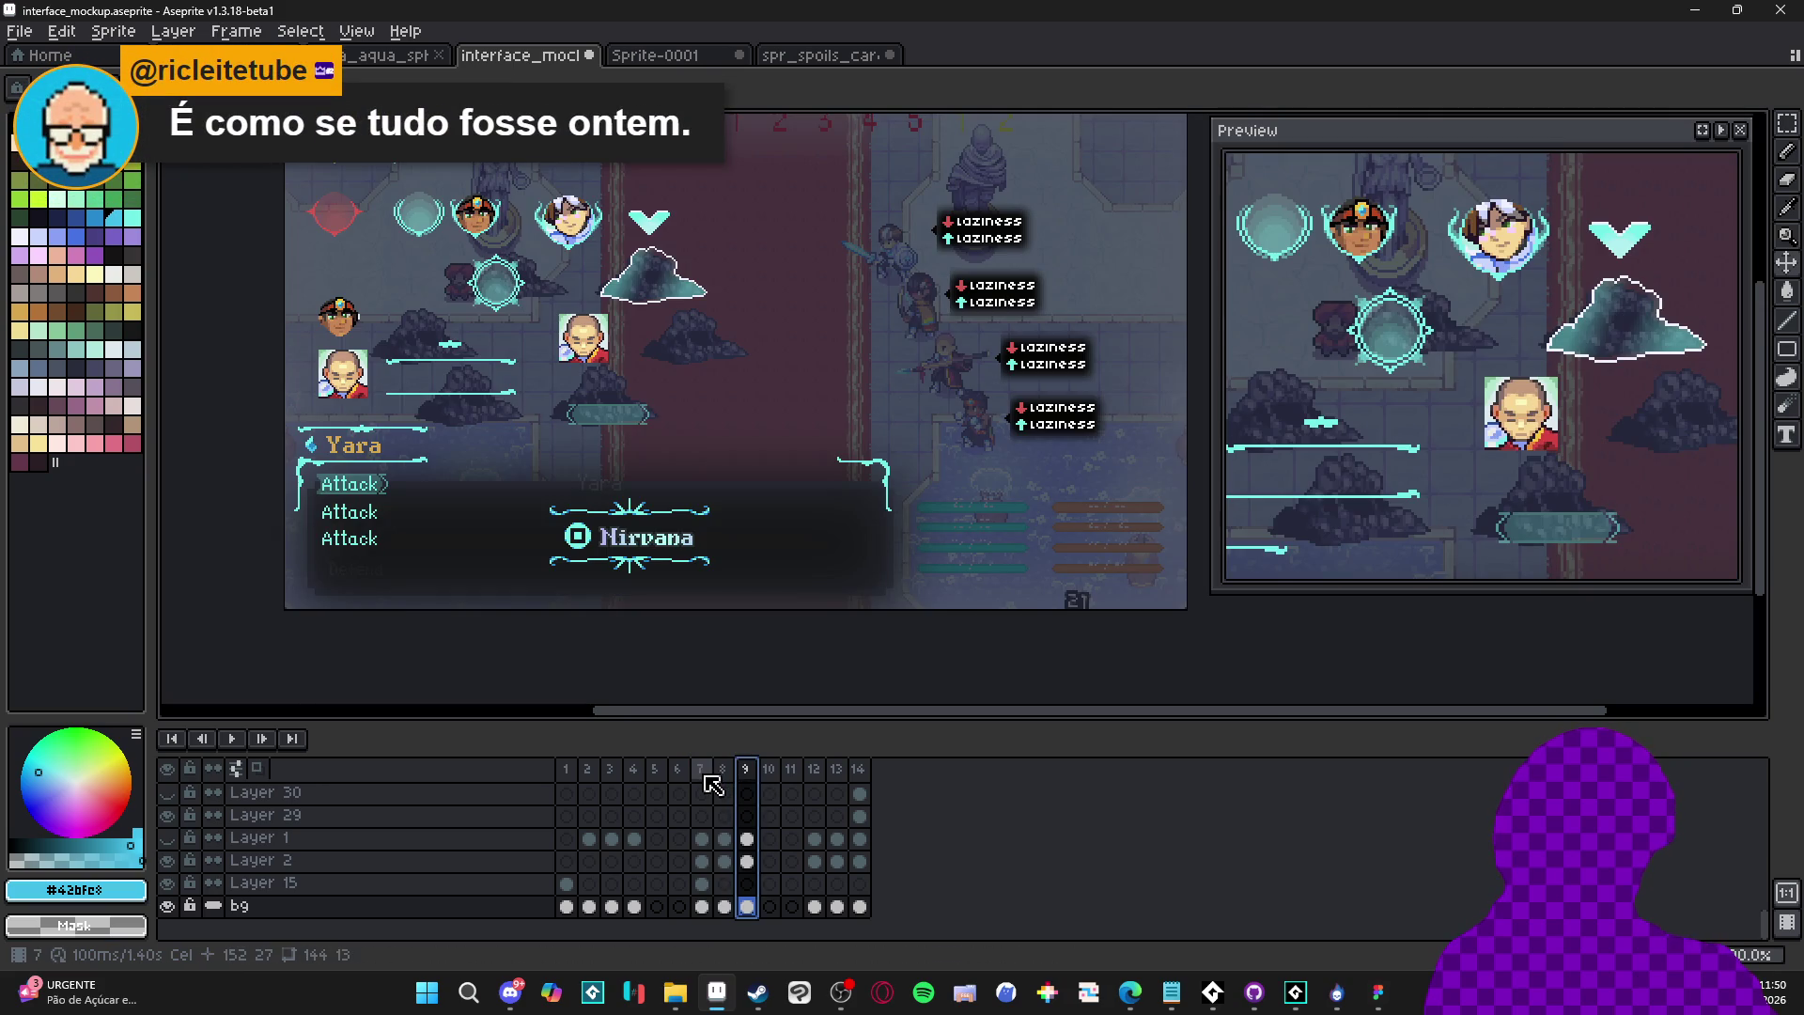
pyautogui.click(703, 769)
pyautogui.click(723, 768)
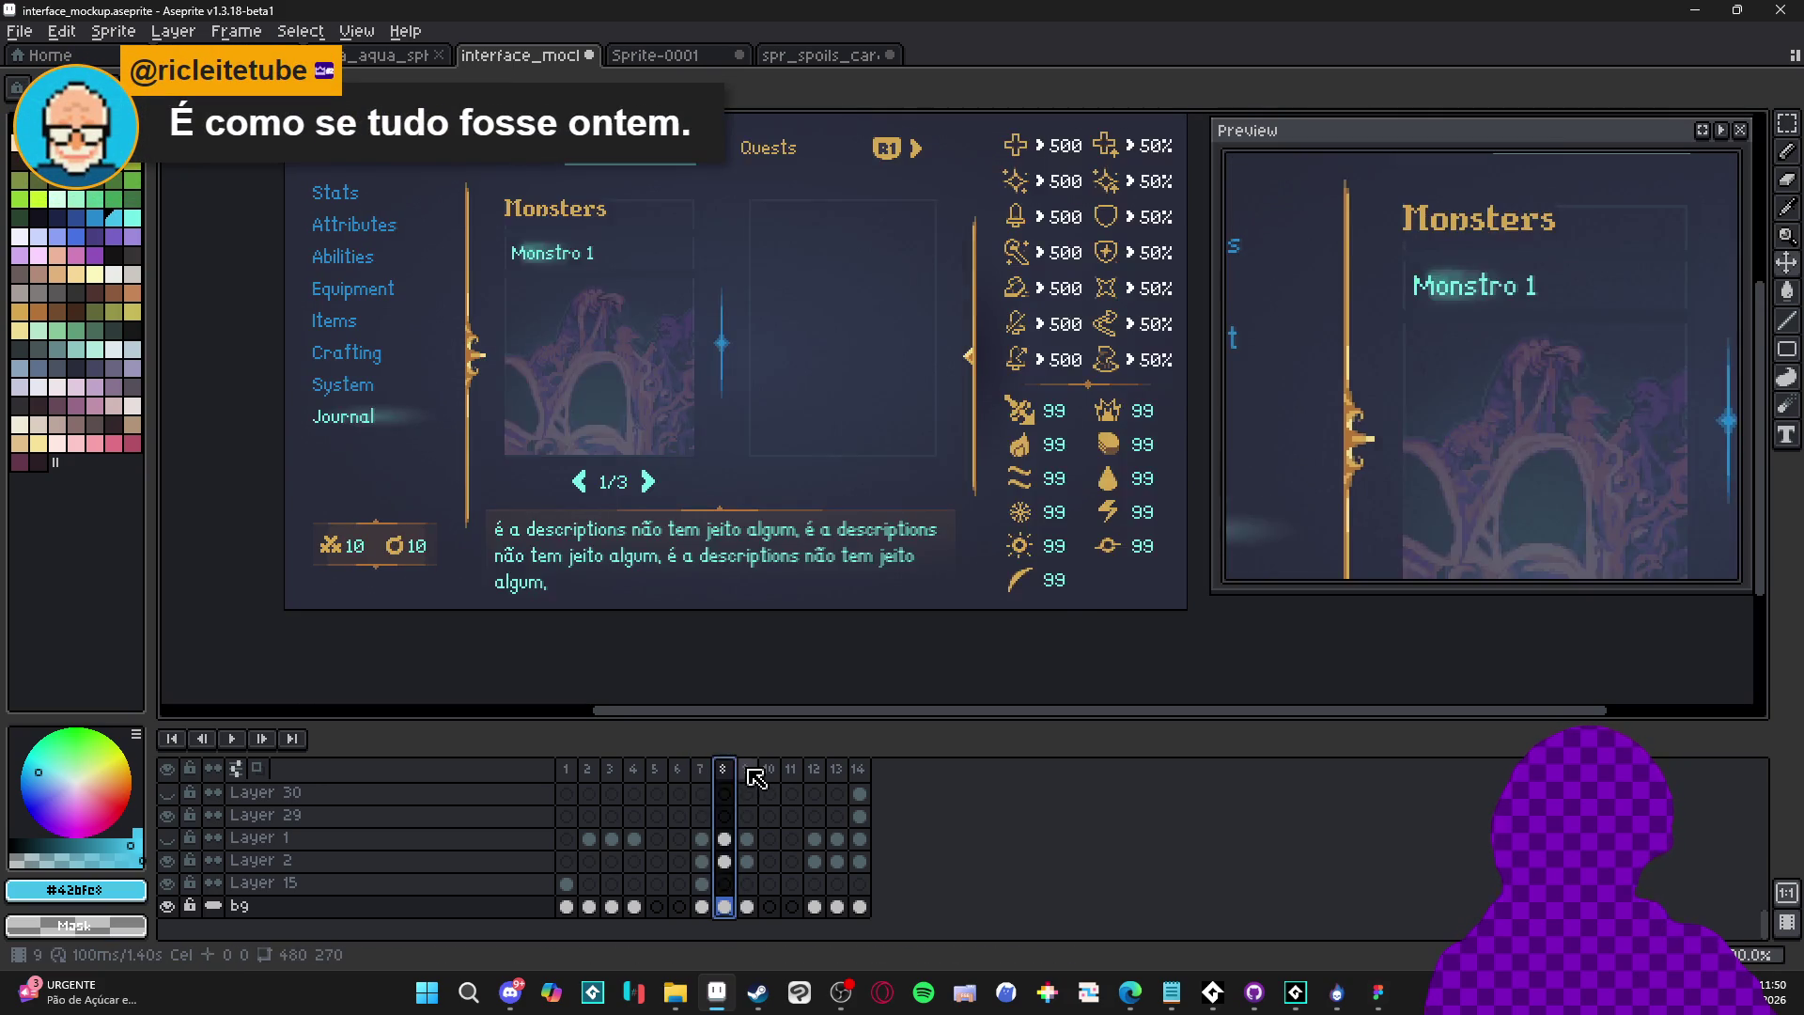
pyautogui.click(748, 770)
pyautogui.click(703, 769)
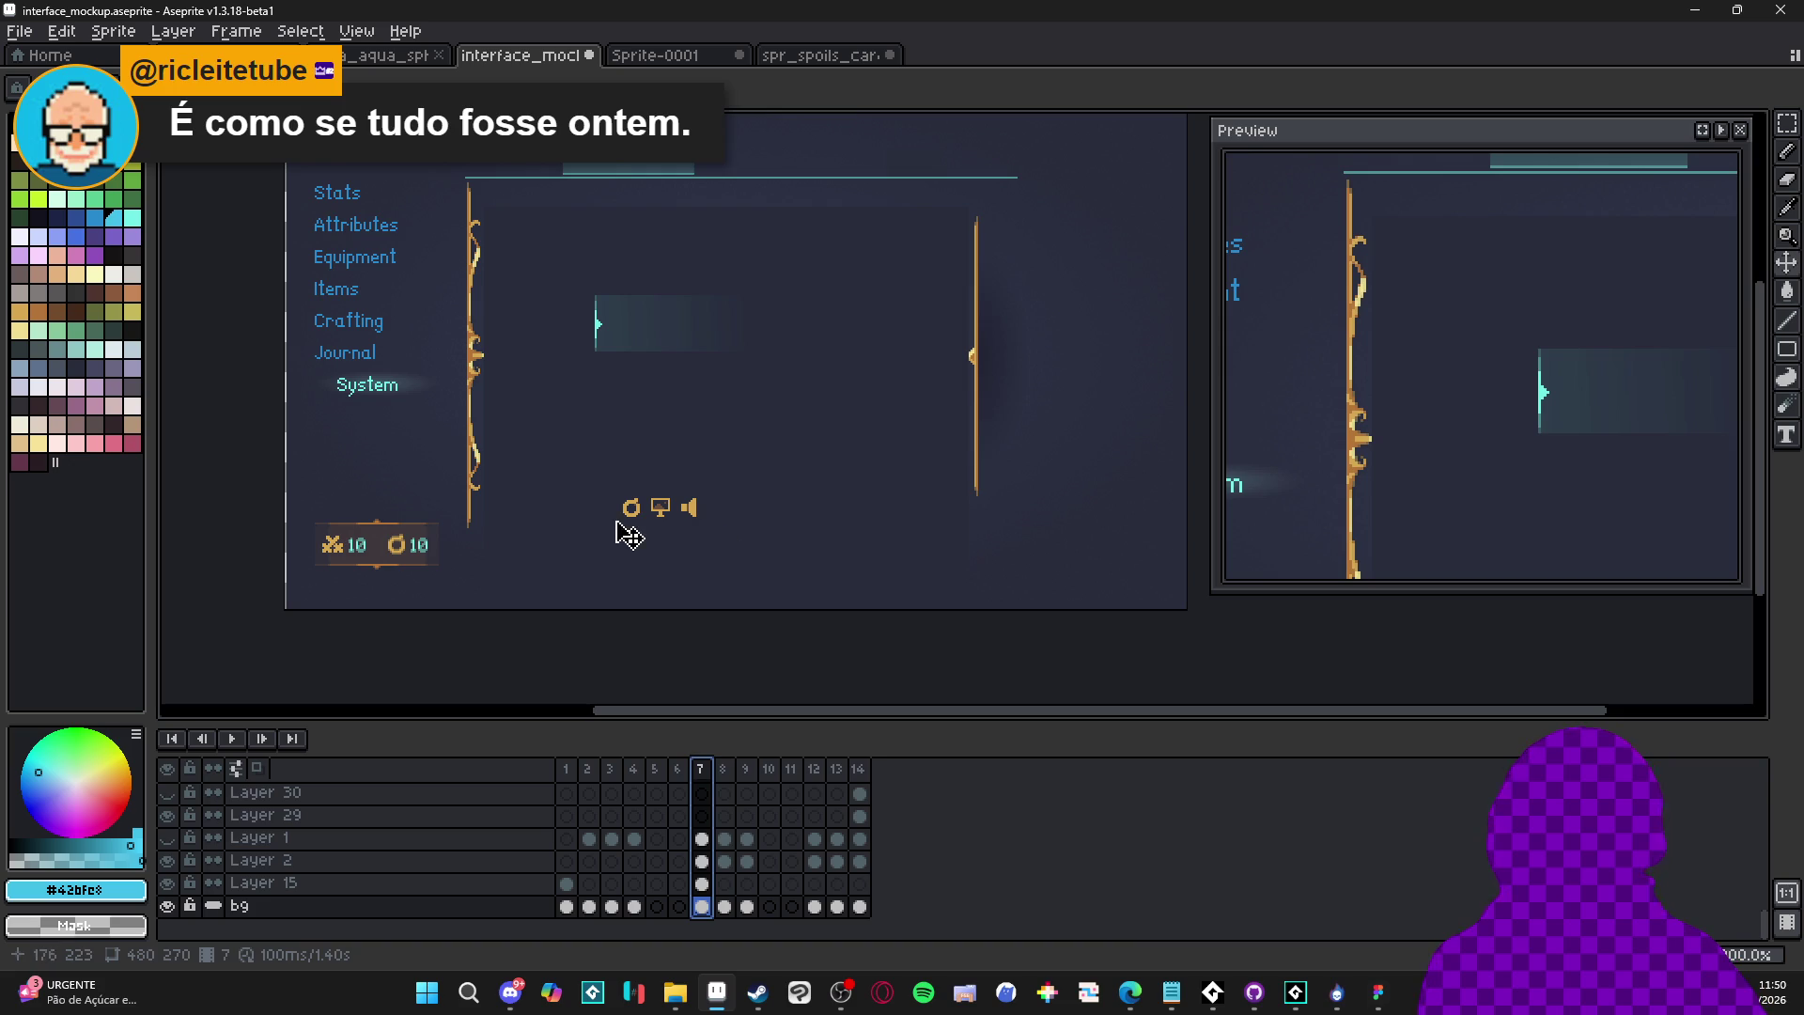
pyautogui.click(723, 771)
pyautogui.click(747, 771)
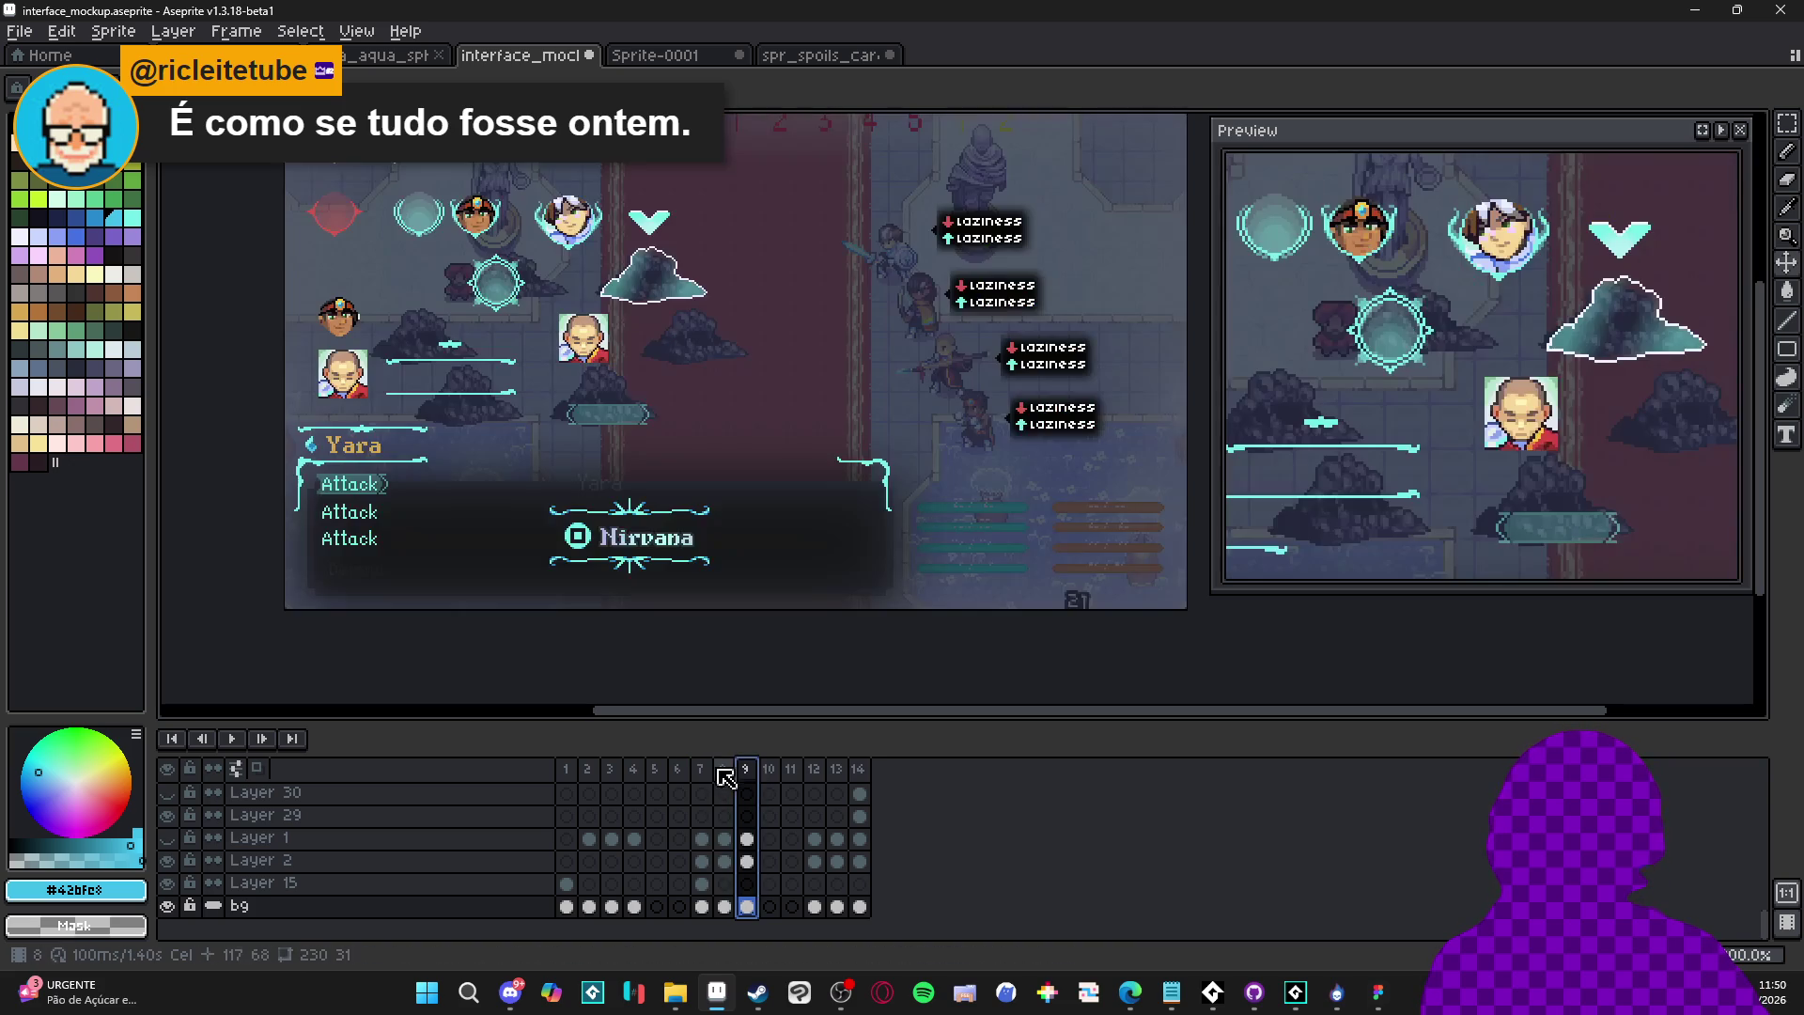
pyautogui.click(700, 769)
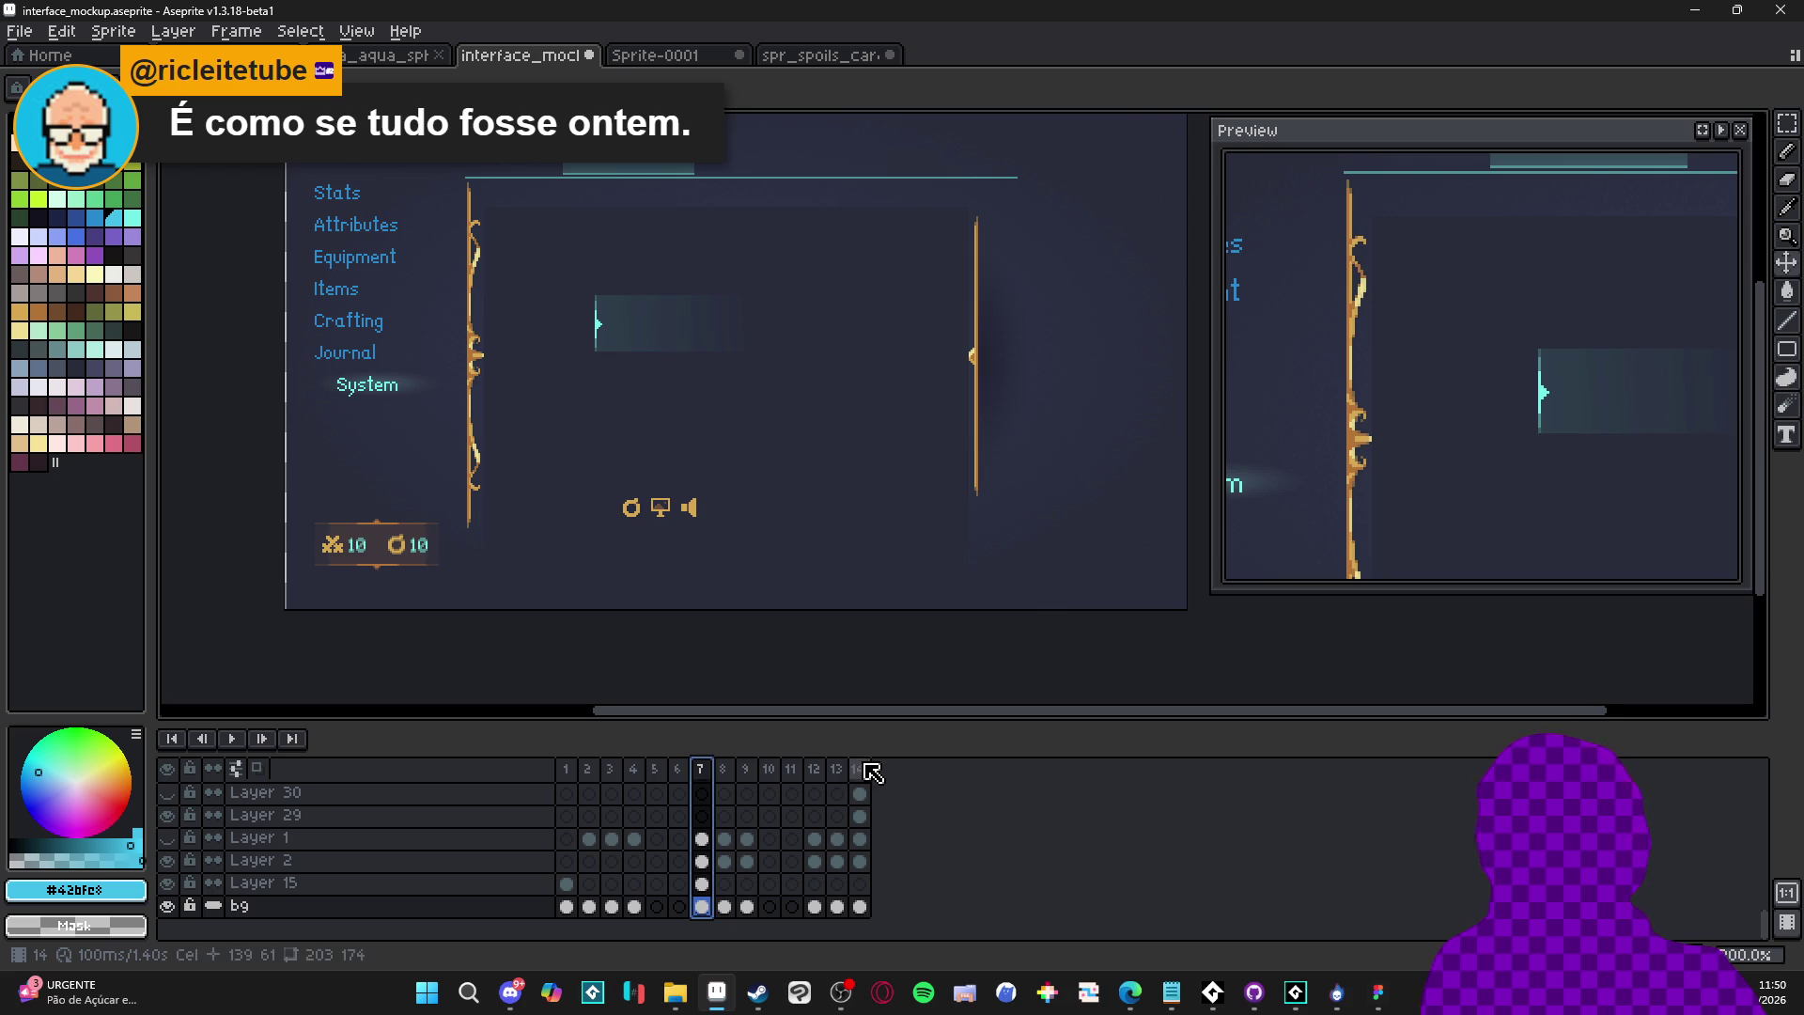
pyautogui.click(747, 769)
pyautogui.click(733, 770)
pyautogui.click(702, 769)
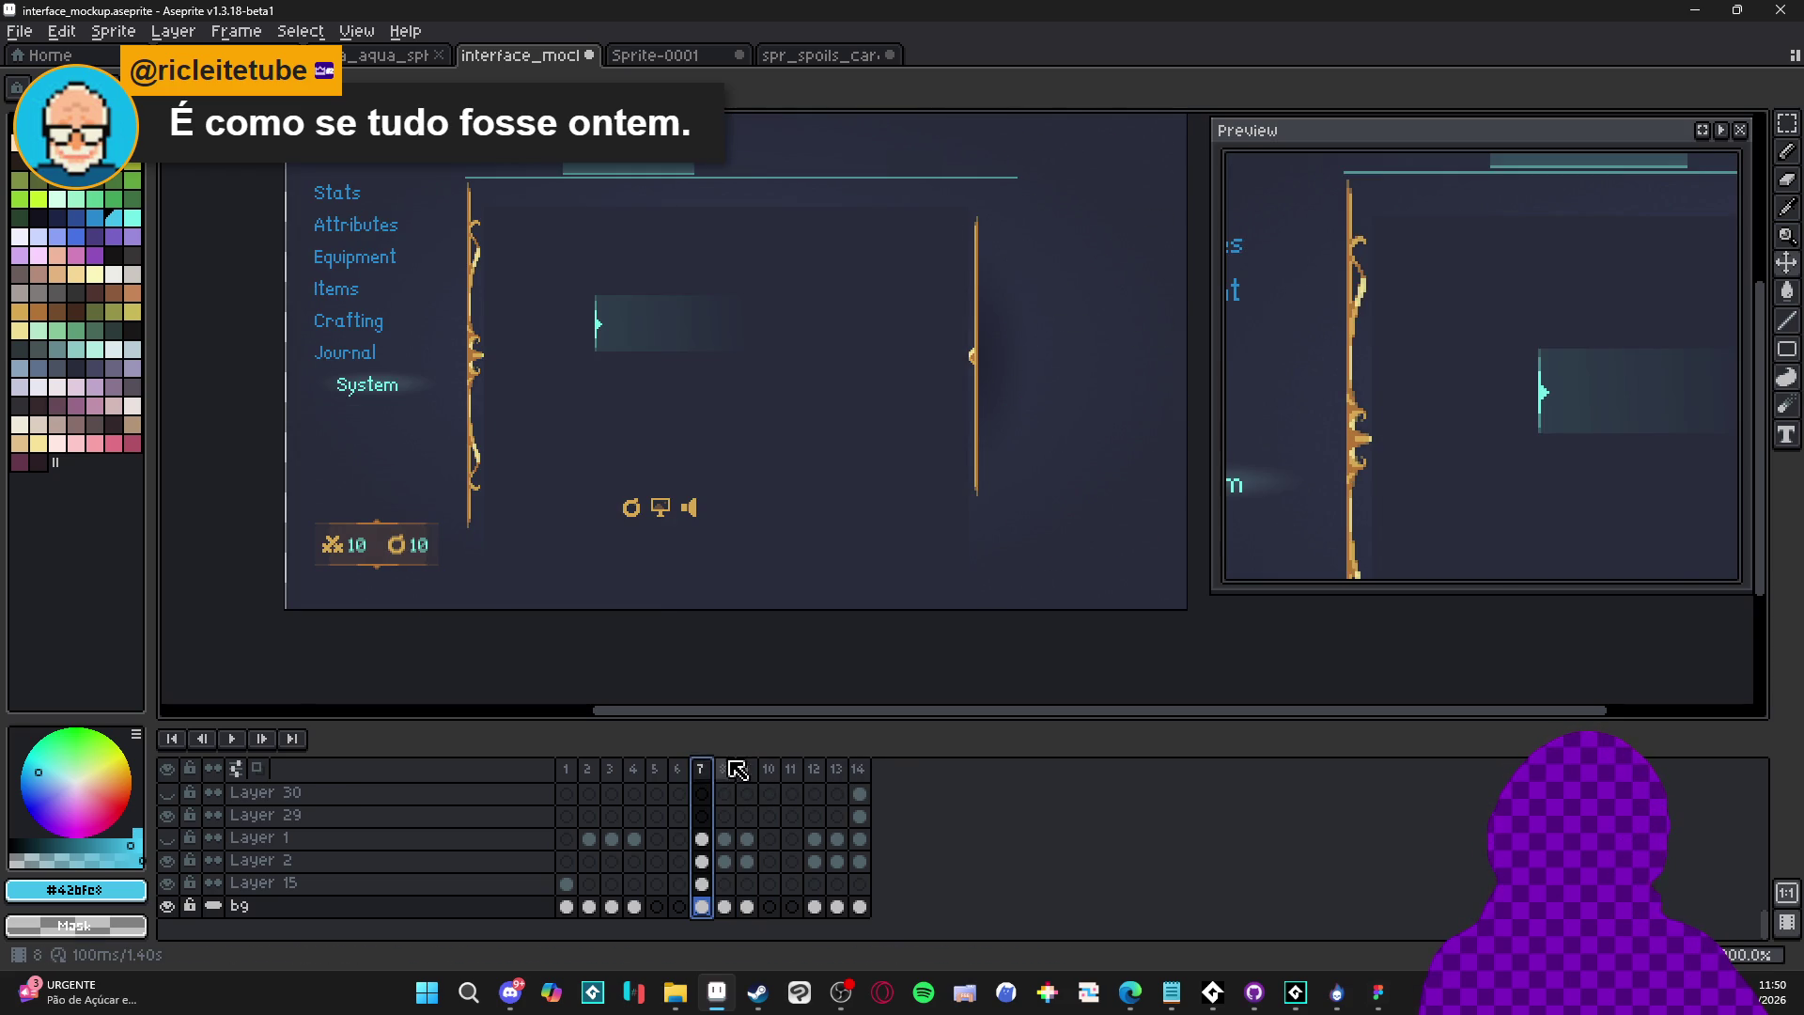
pyautogui.click(725, 769)
pyautogui.click(749, 769)
pyautogui.click(702, 769)
pyautogui.click(747, 768)
pyautogui.click(725, 769)
pyautogui.click(702, 768)
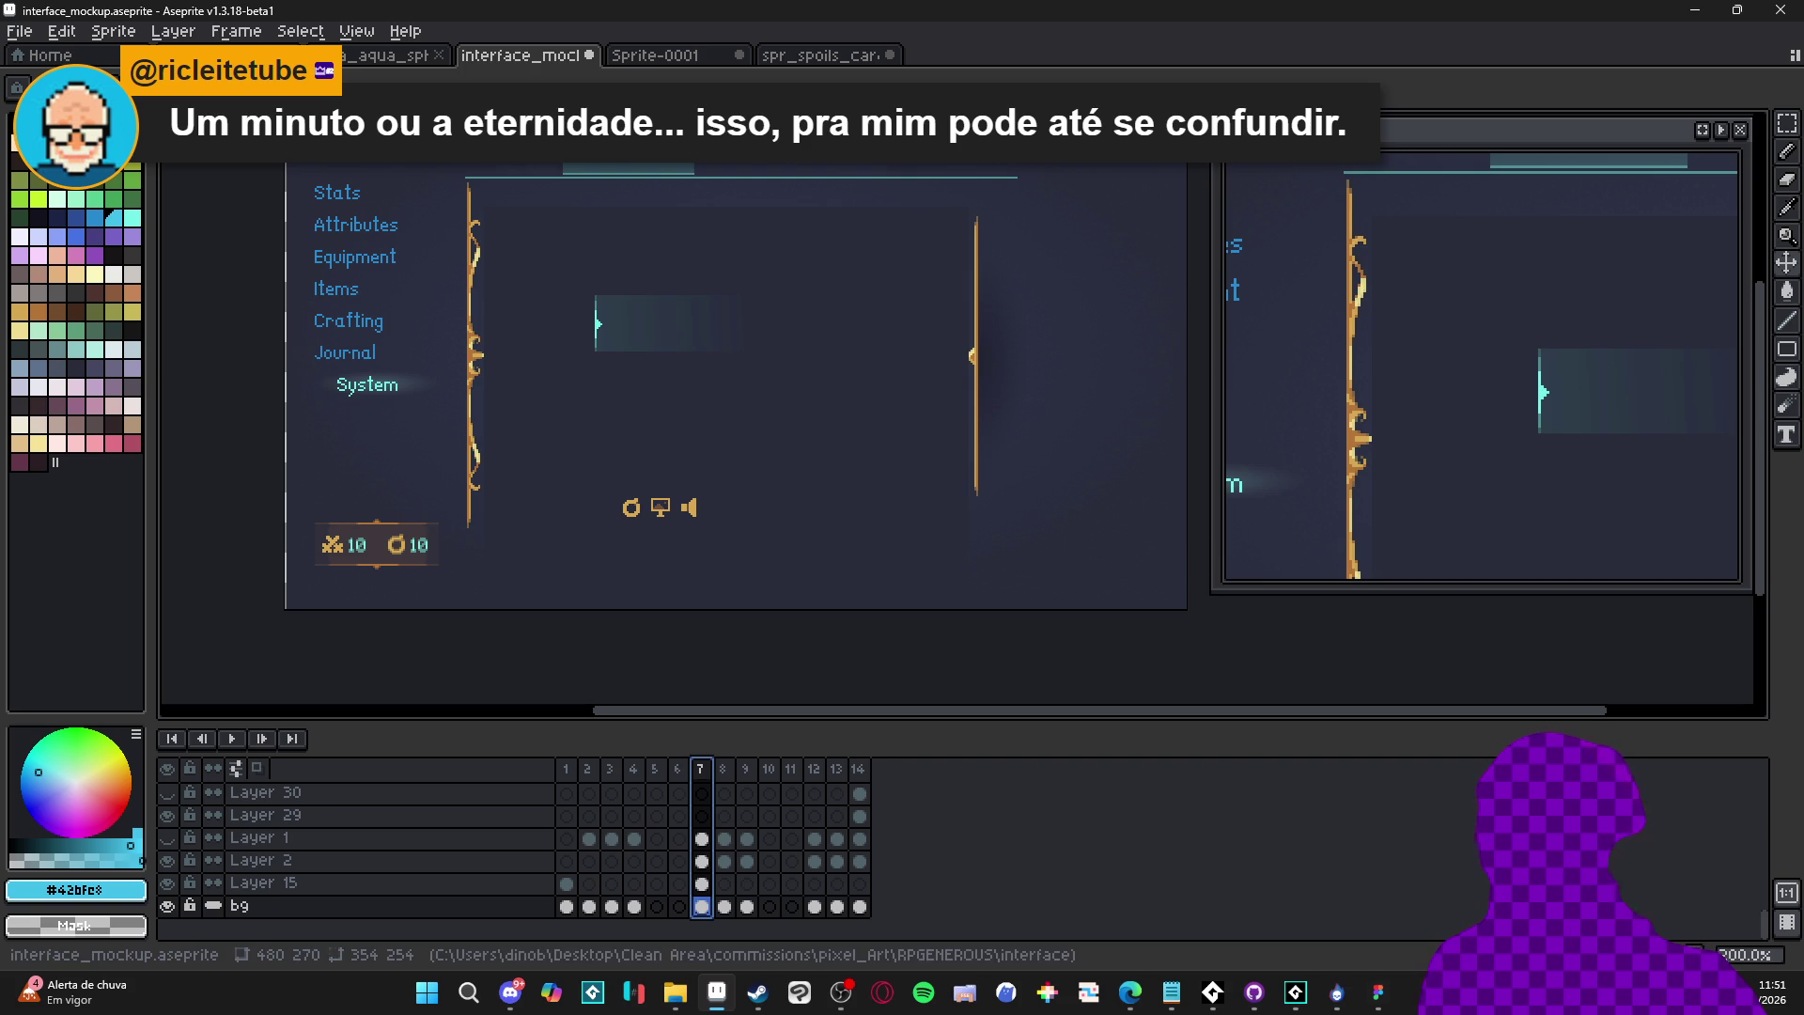
pyautogui.hotkey('alt', 'Tab')
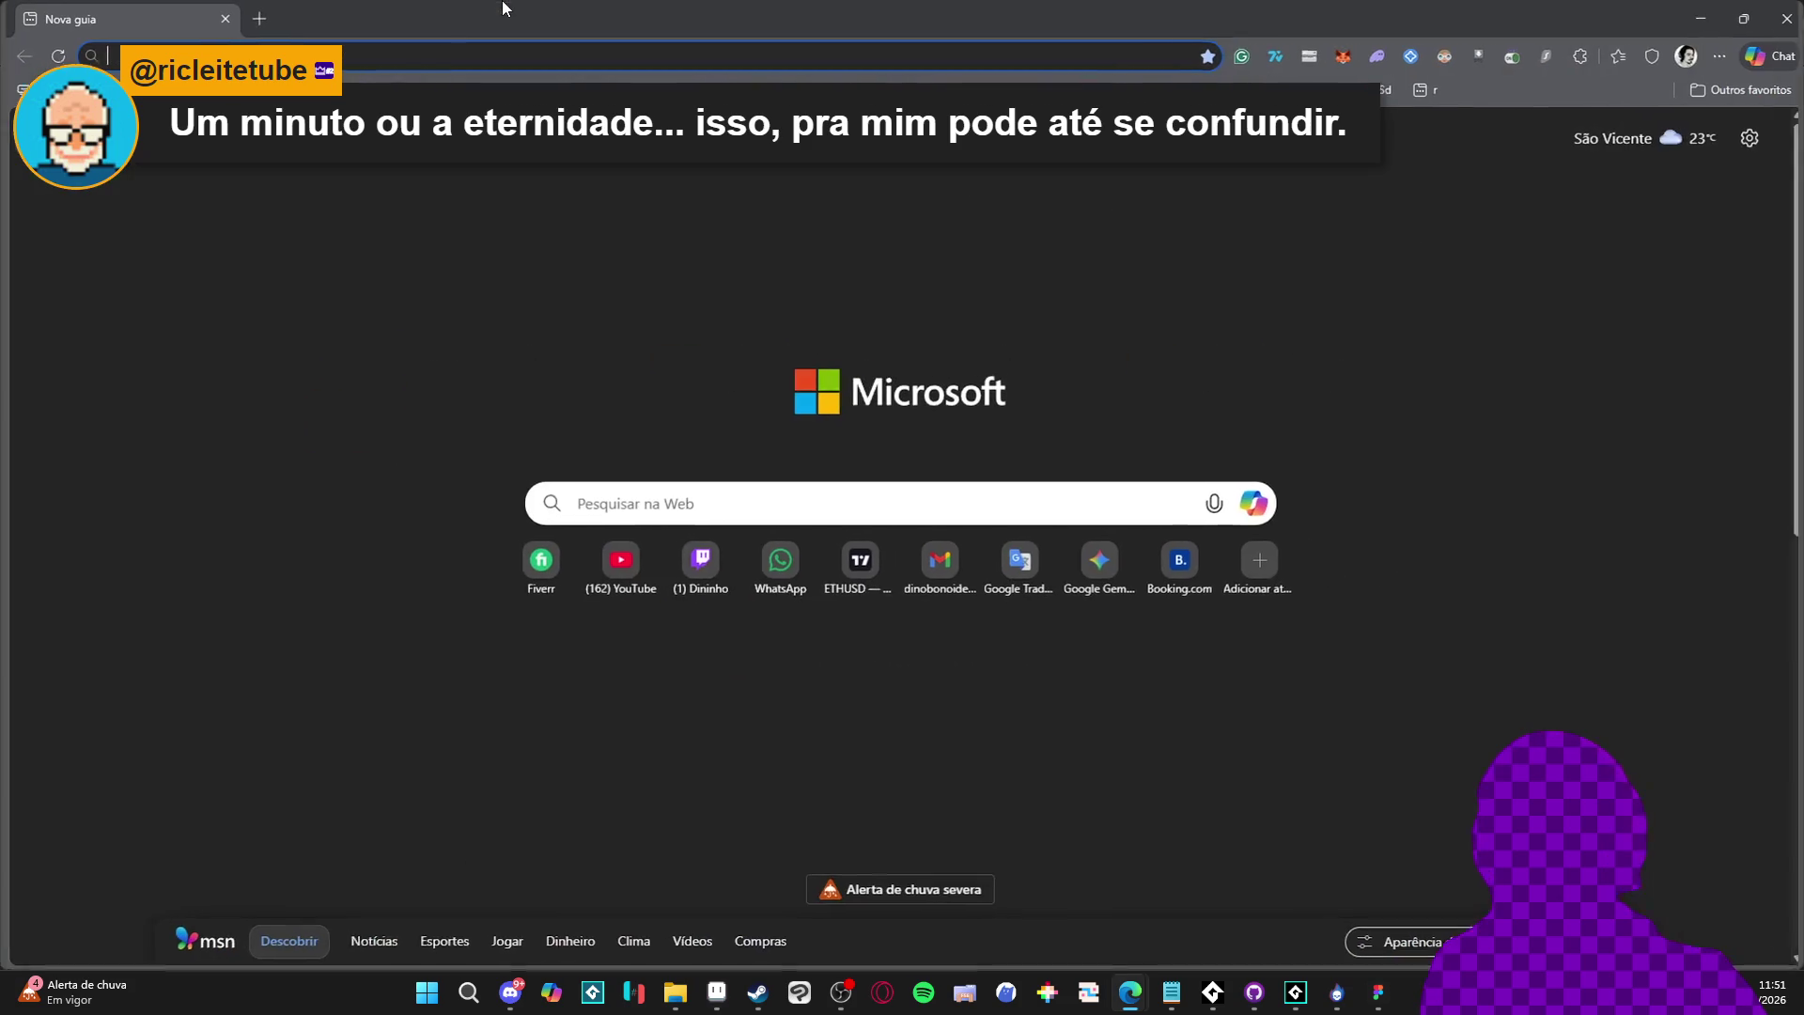
# Search Edge for 'kala redragon bubblegum' and open the Redragon Kala Bubblegum product page
pyautogui.write('kal')
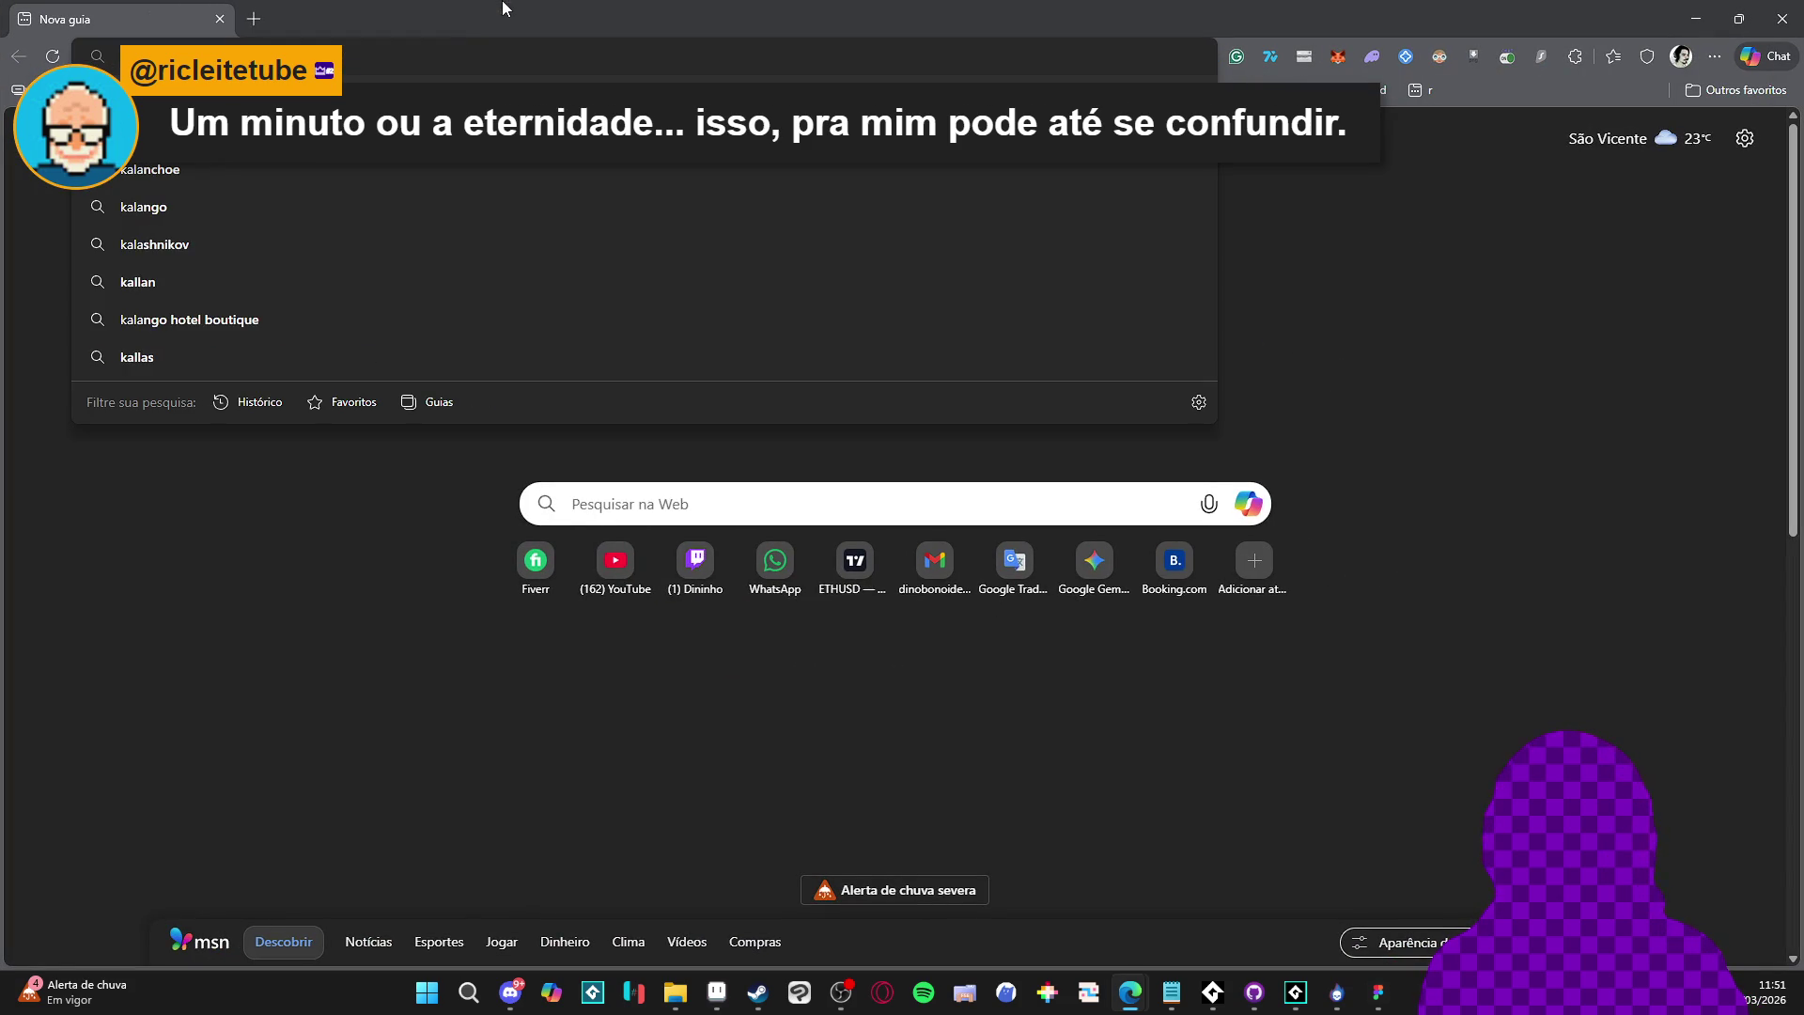
pyautogui.write('redragon kala')
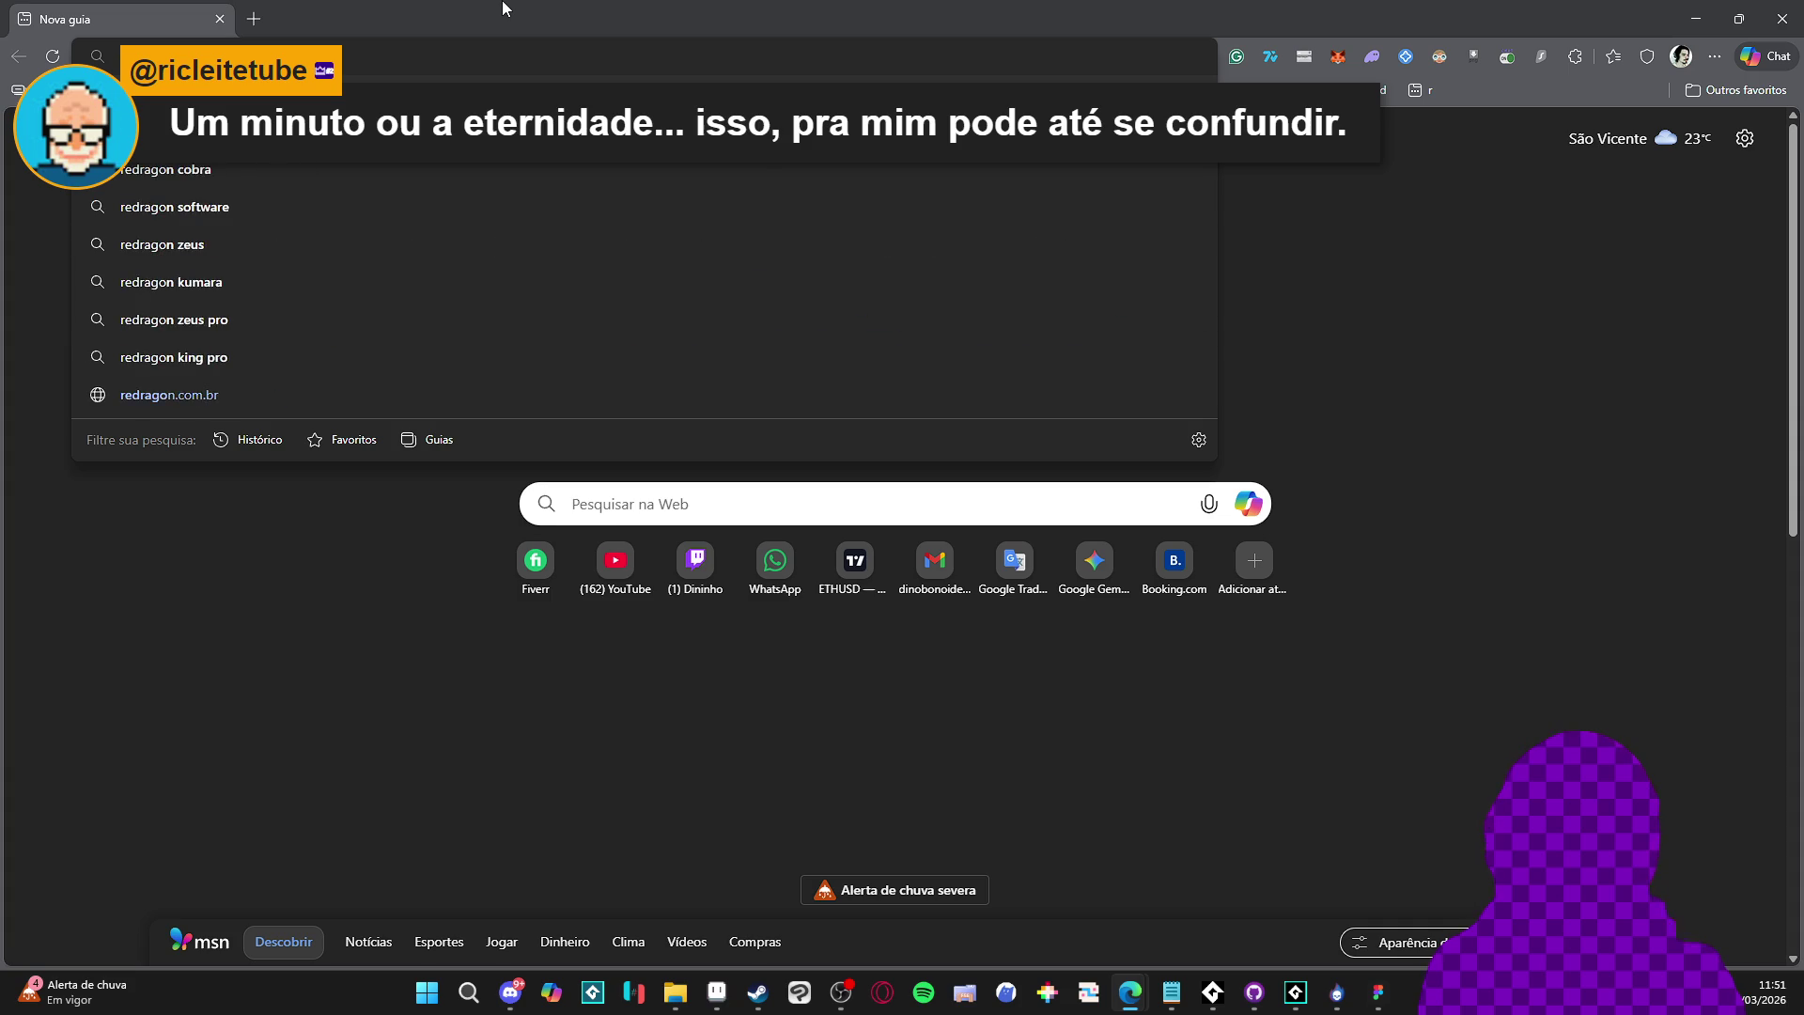
pyautogui.write(' bubl')
pyautogui.press('Down')
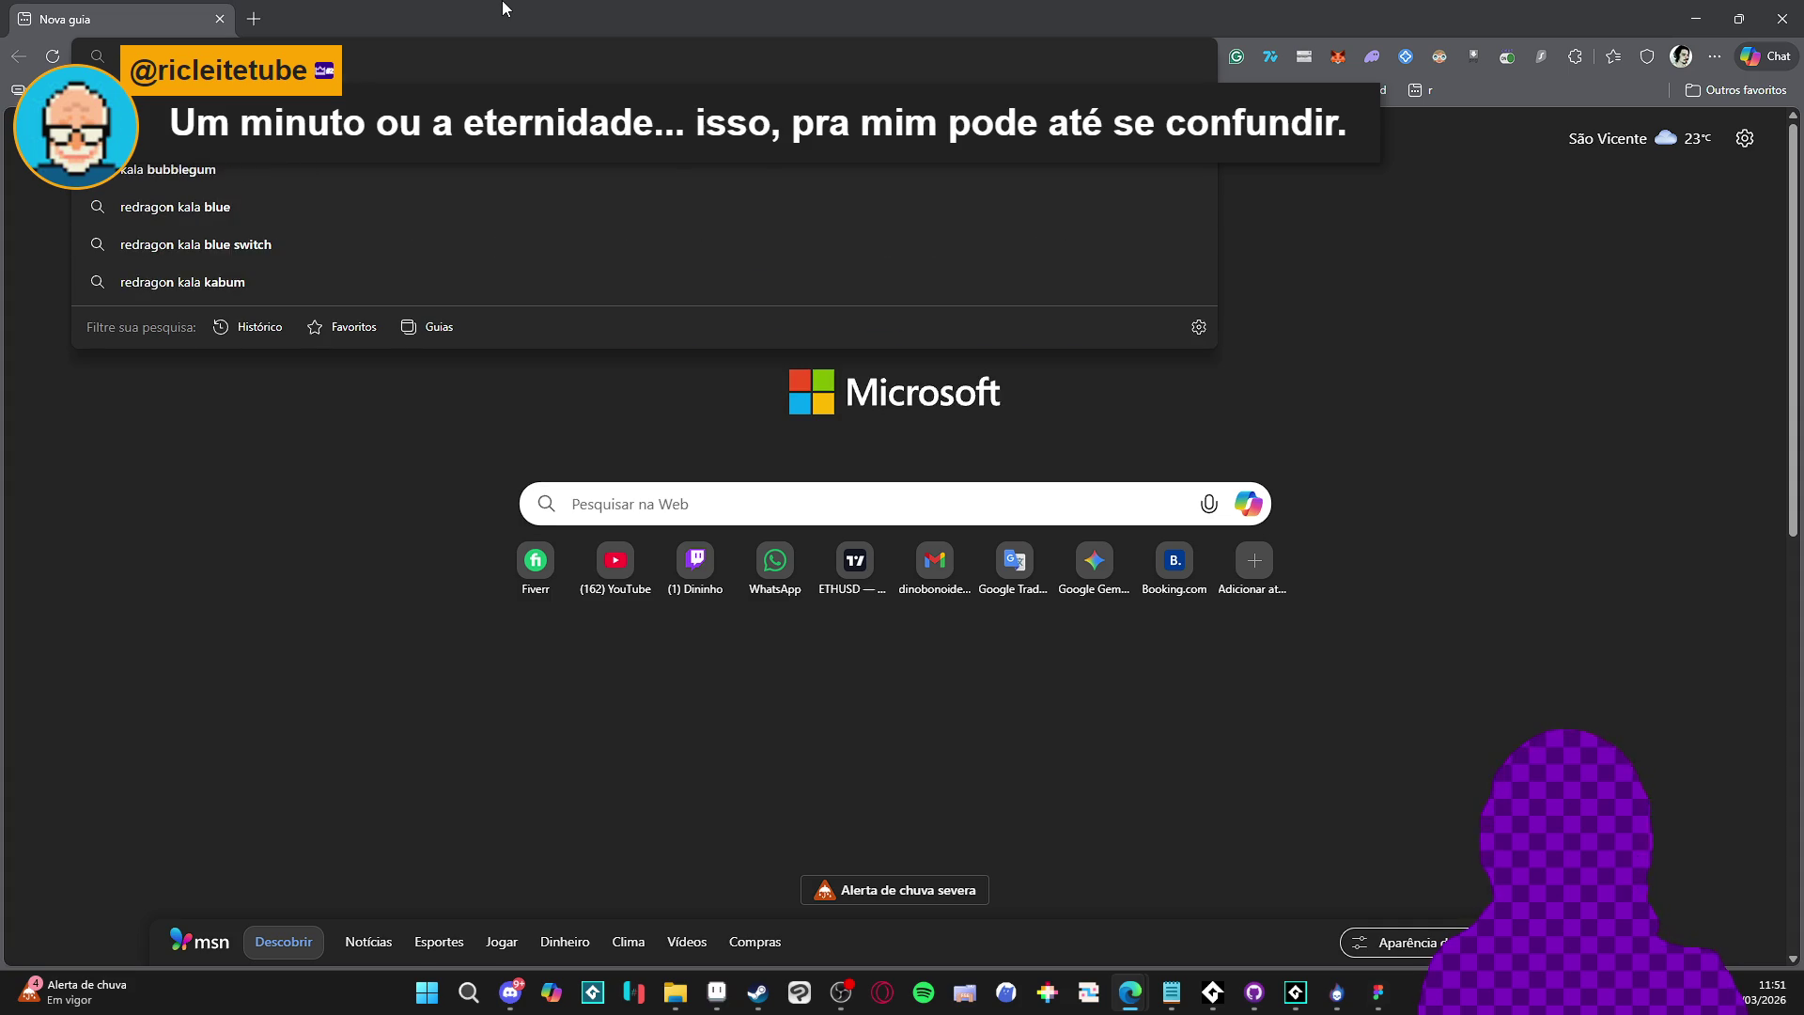
pyautogui.press('Return')
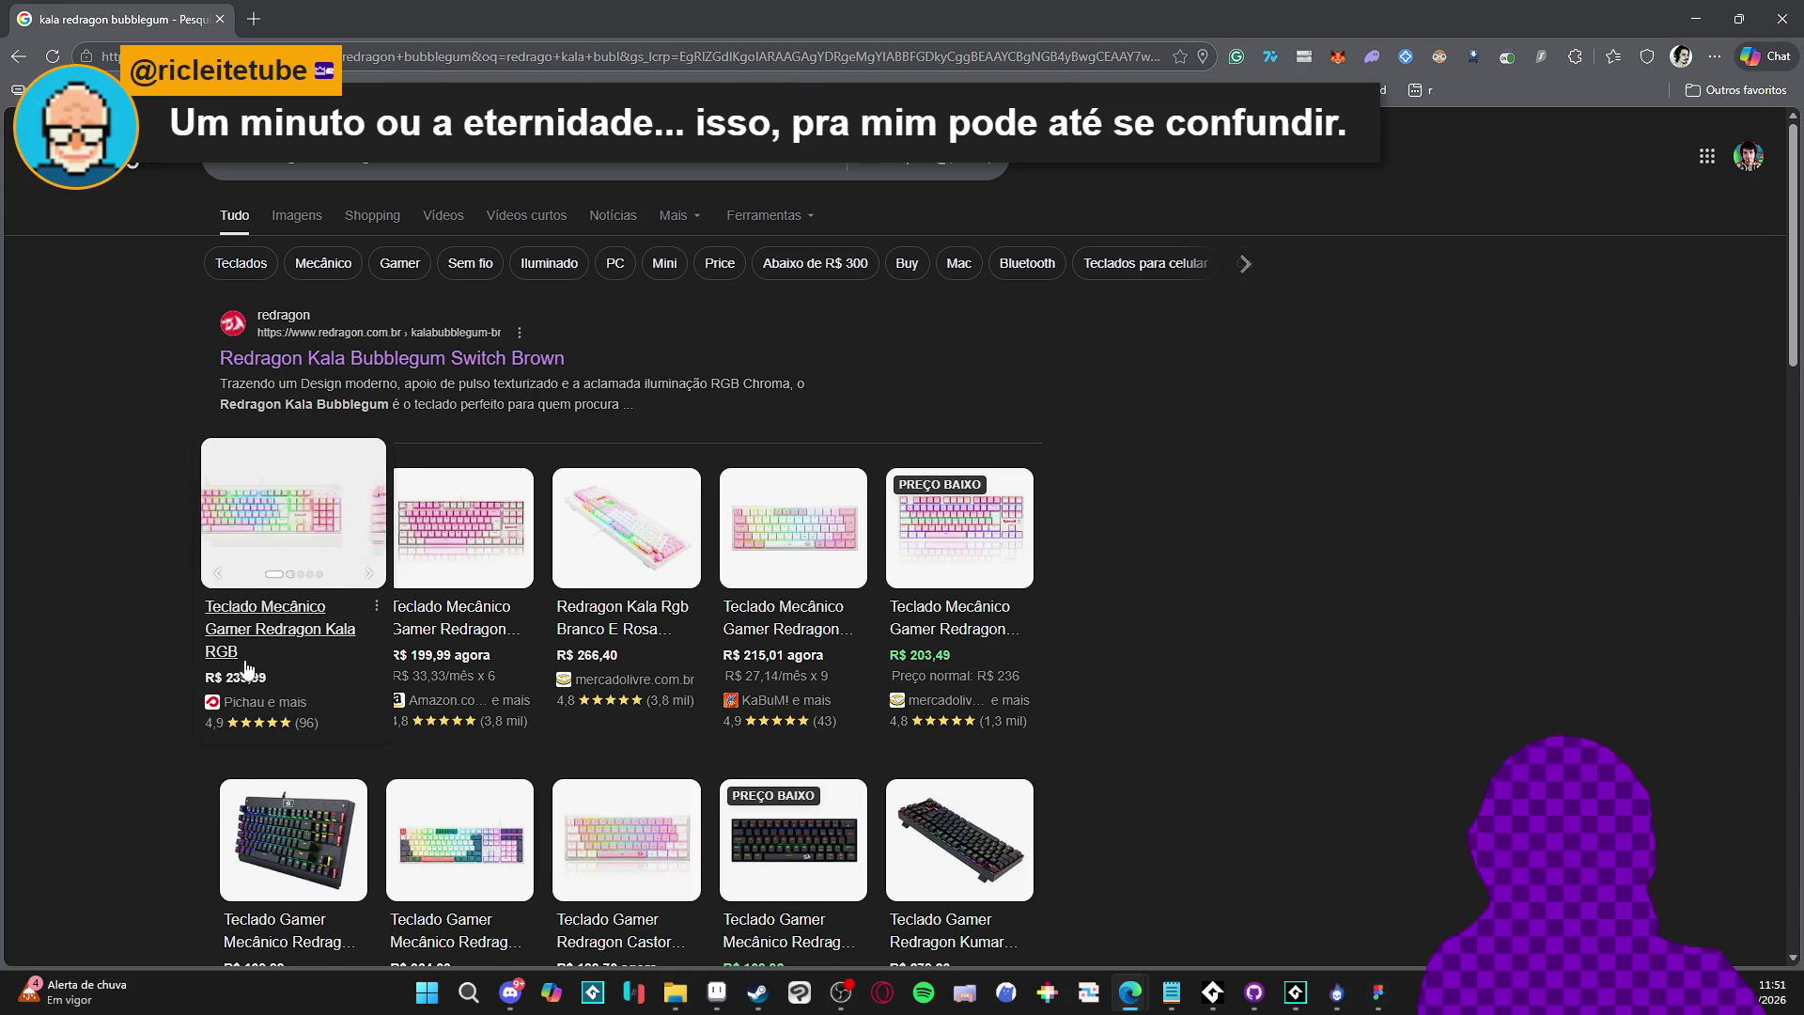
pyautogui.scroll(-8, 180, 644)
pyautogui.click(413, 411)
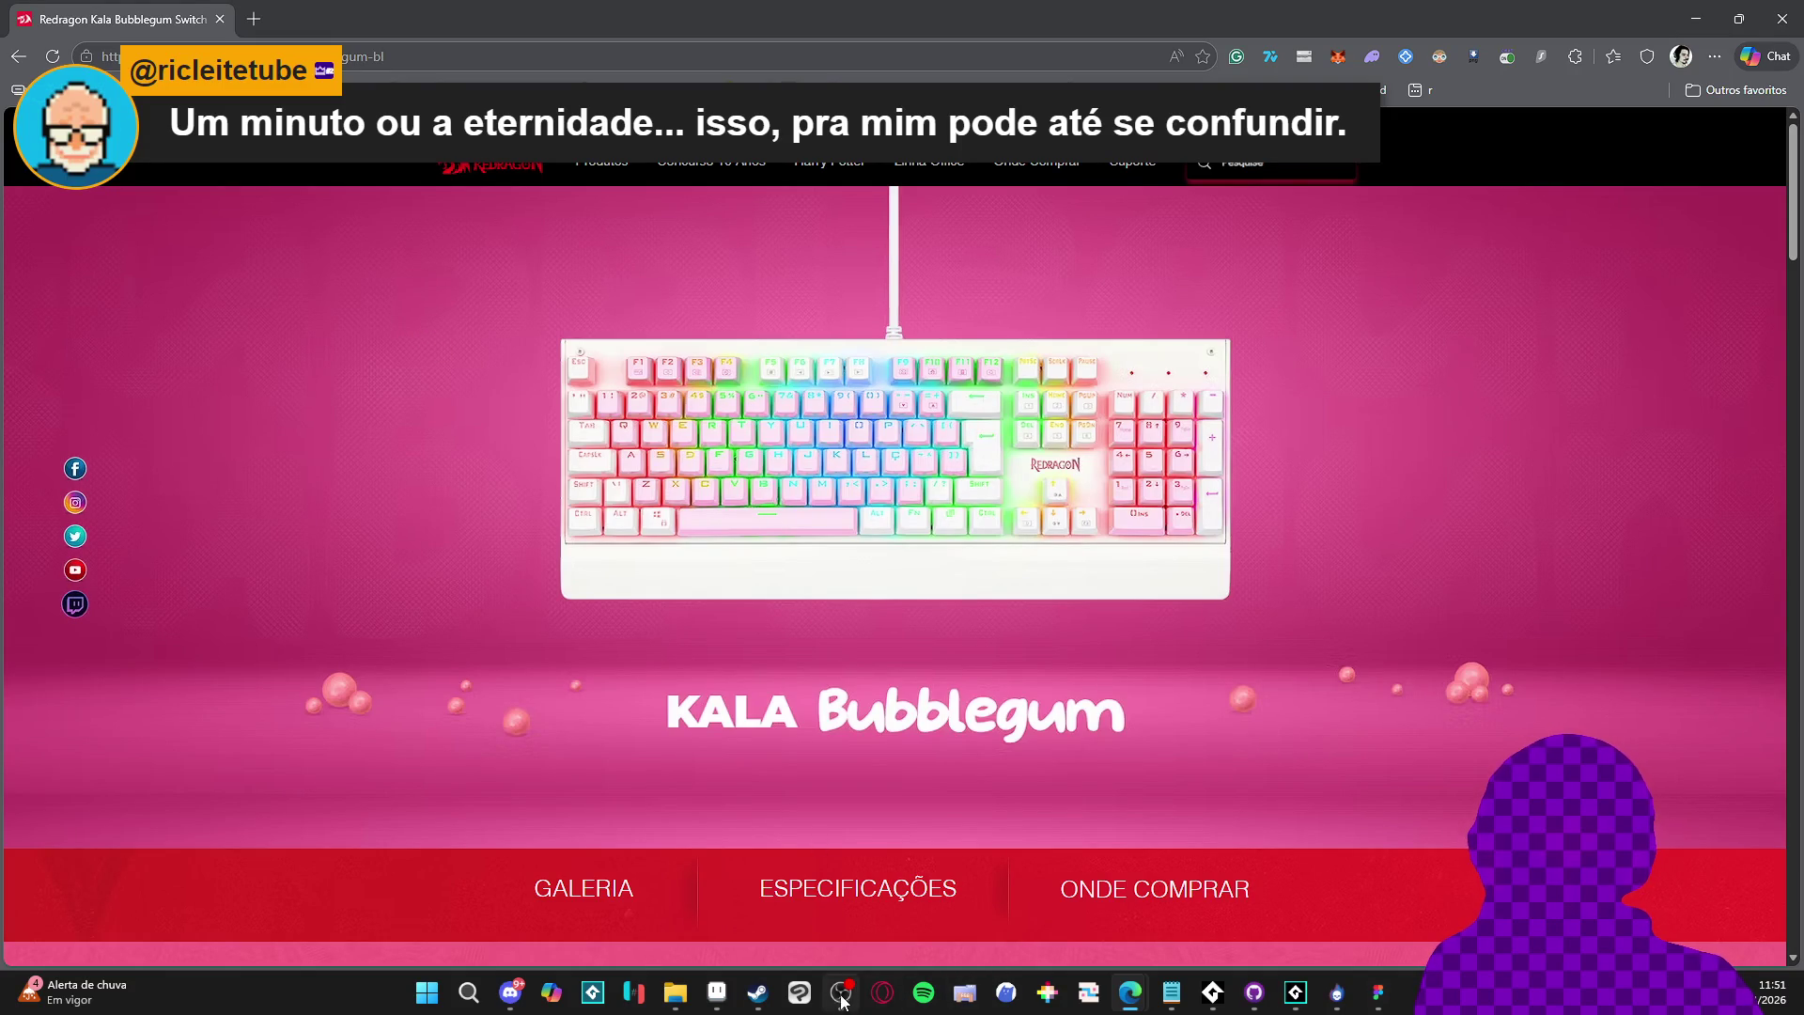
pyautogui.click(790, 946)
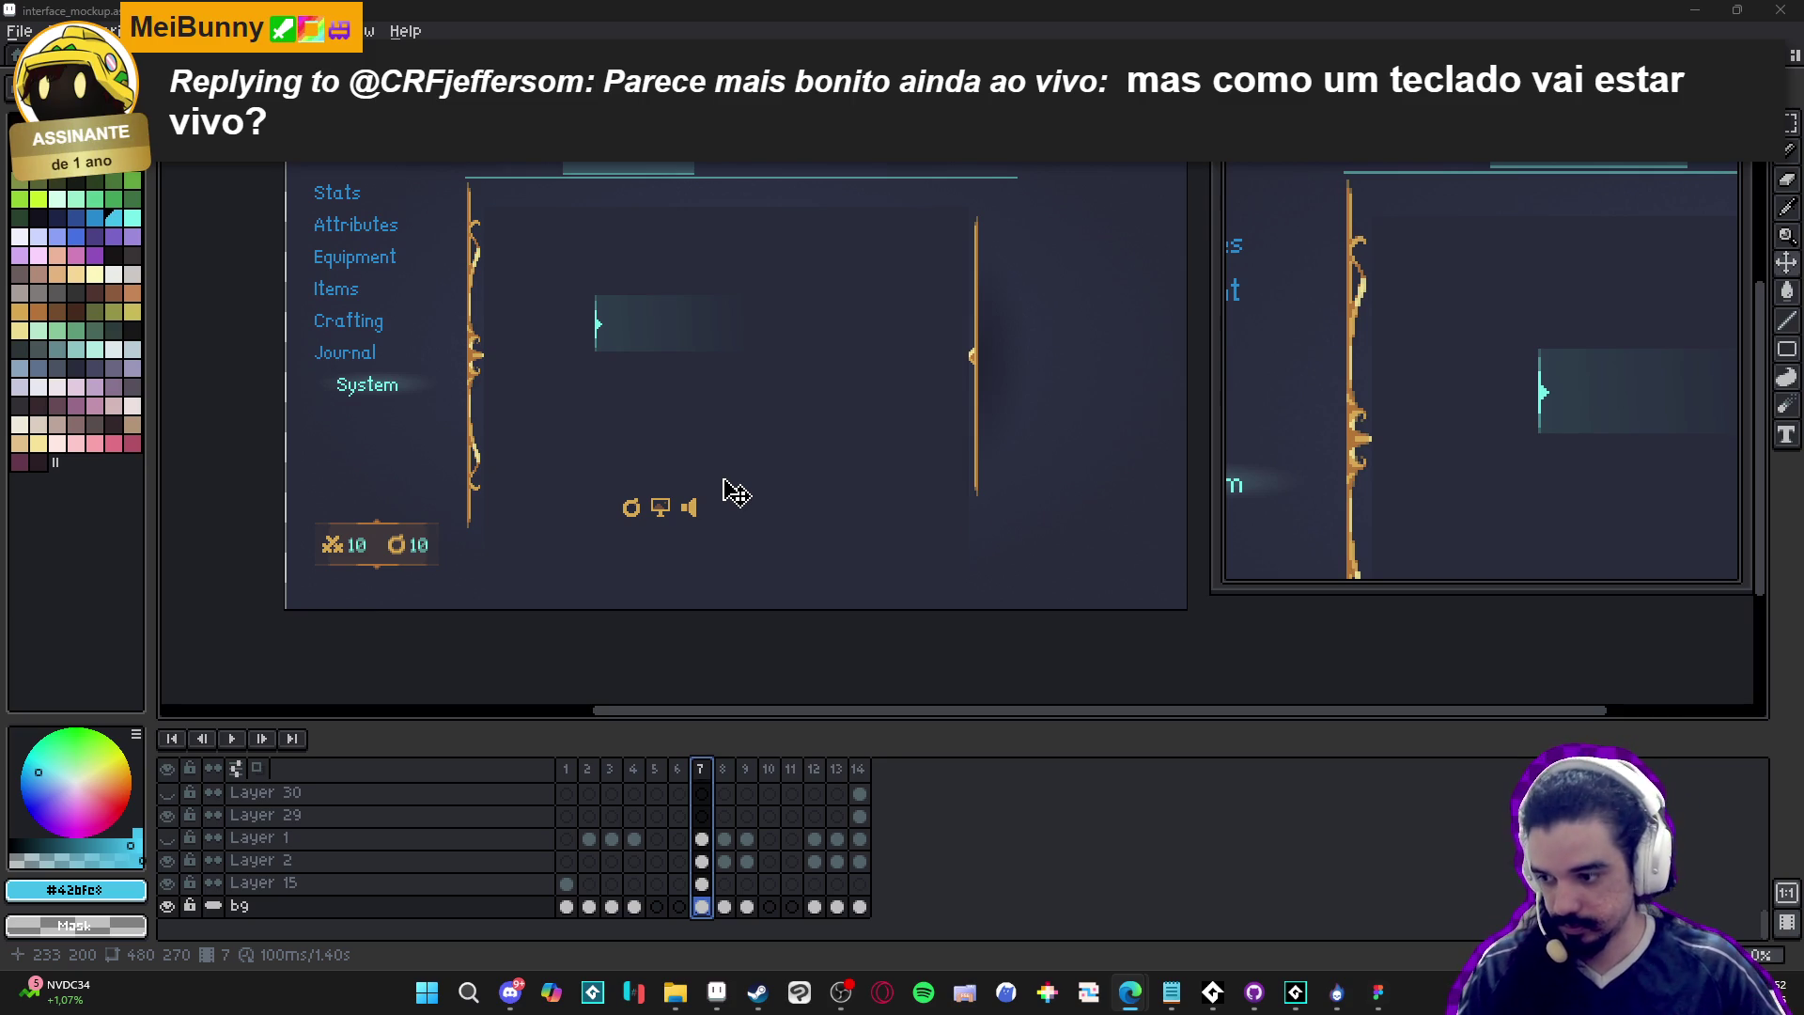
# Browse the Monsters journal, battle and False Strike frames, then select Layer 28 on frame 13
pyautogui.click(729, 783)
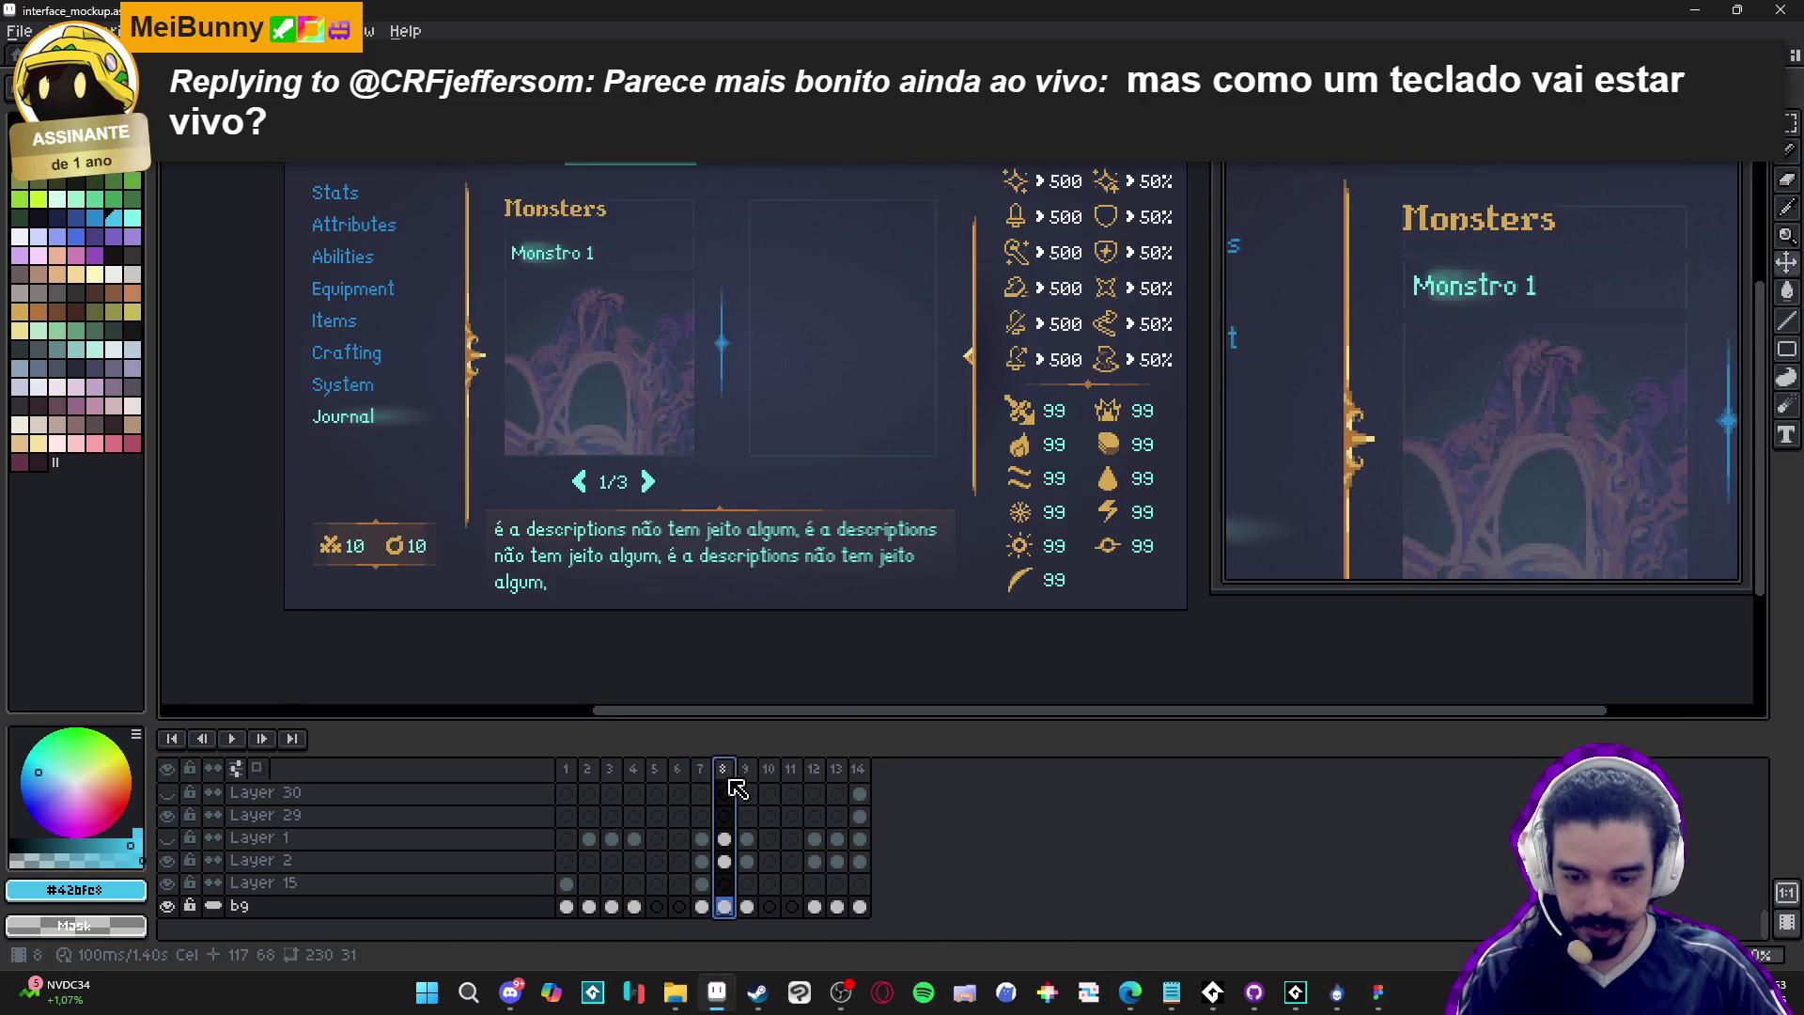
pyautogui.click(745, 771)
pyautogui.click(701, 770)
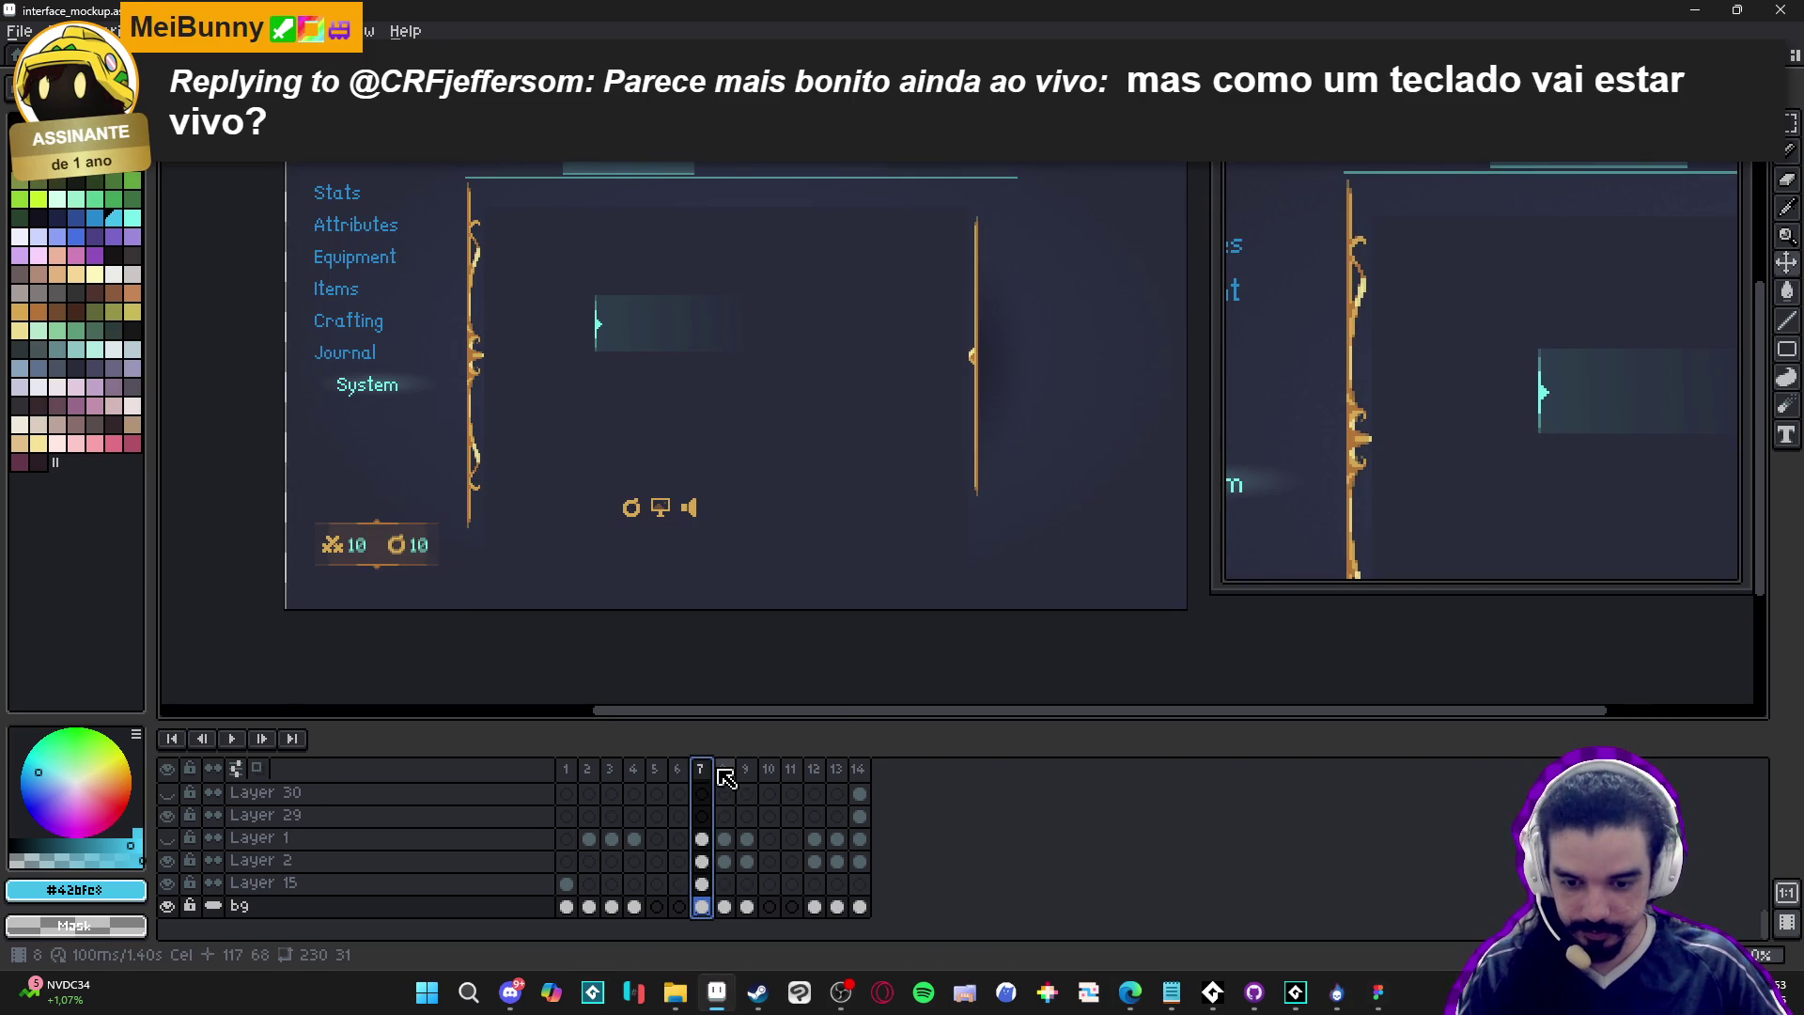
pyautogui.click(723, 773)
pyautogui.click(746, 773)
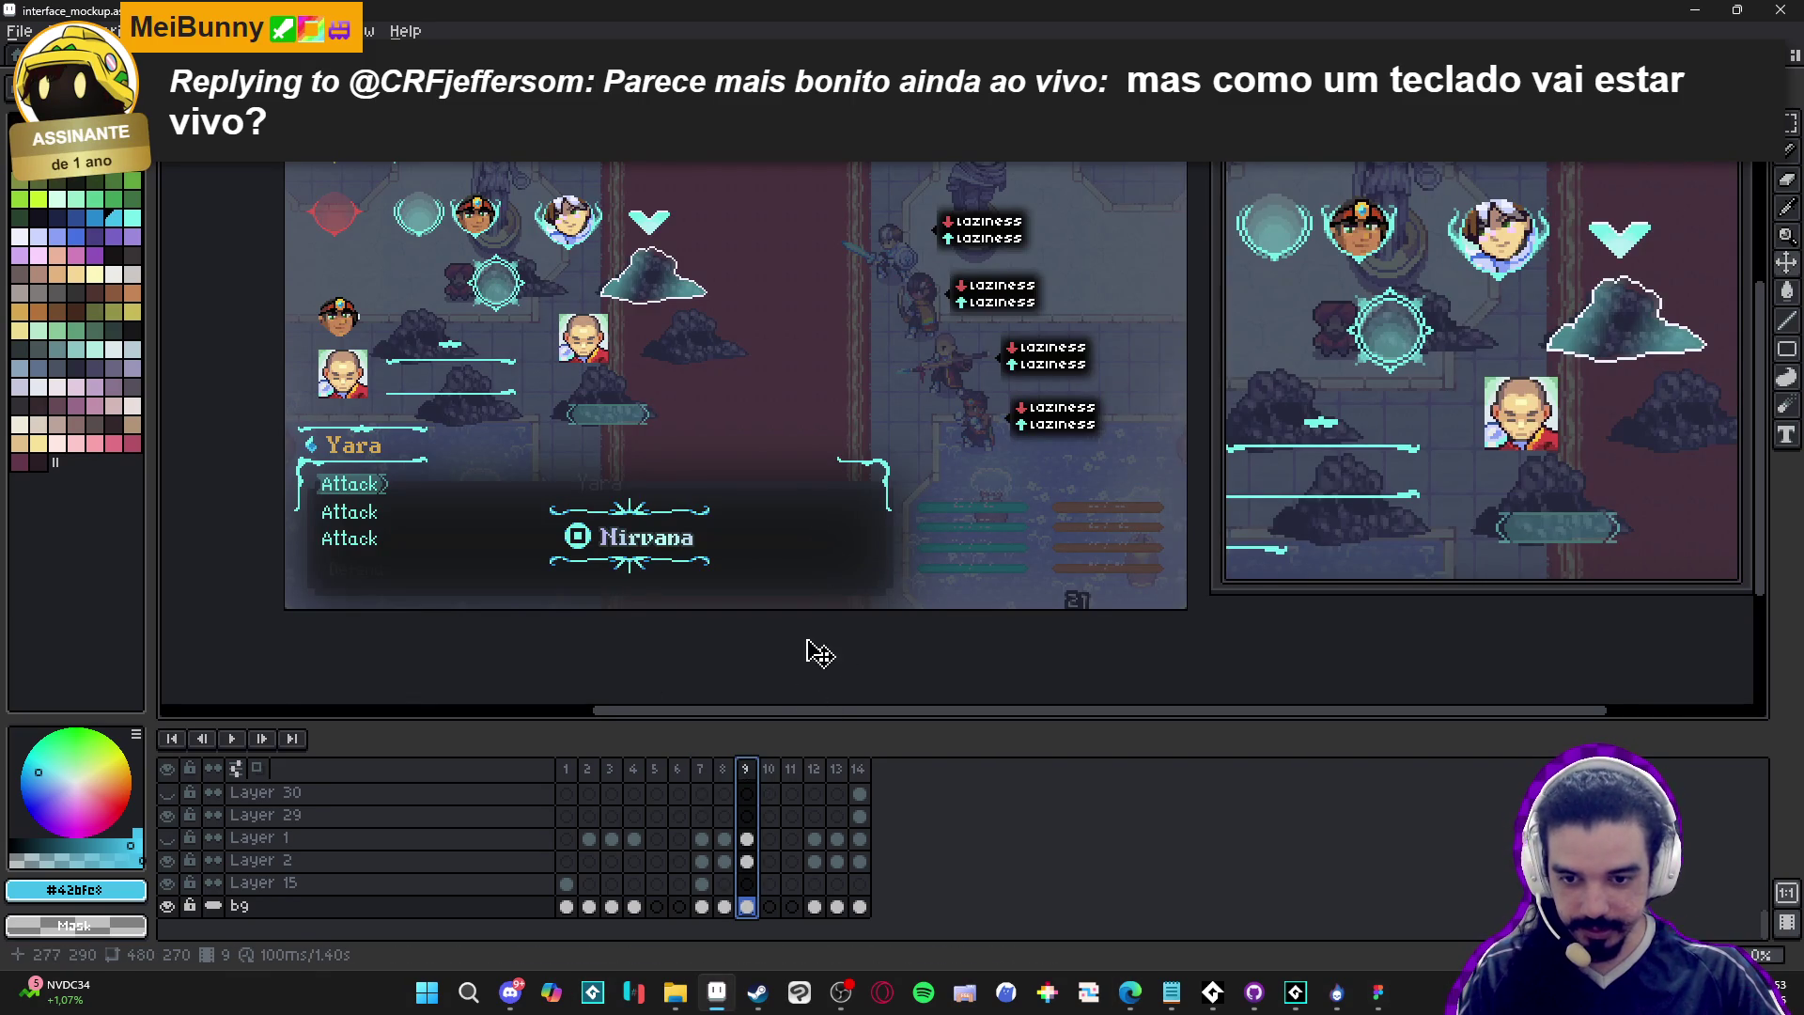
pyautogui.click(817, 776)
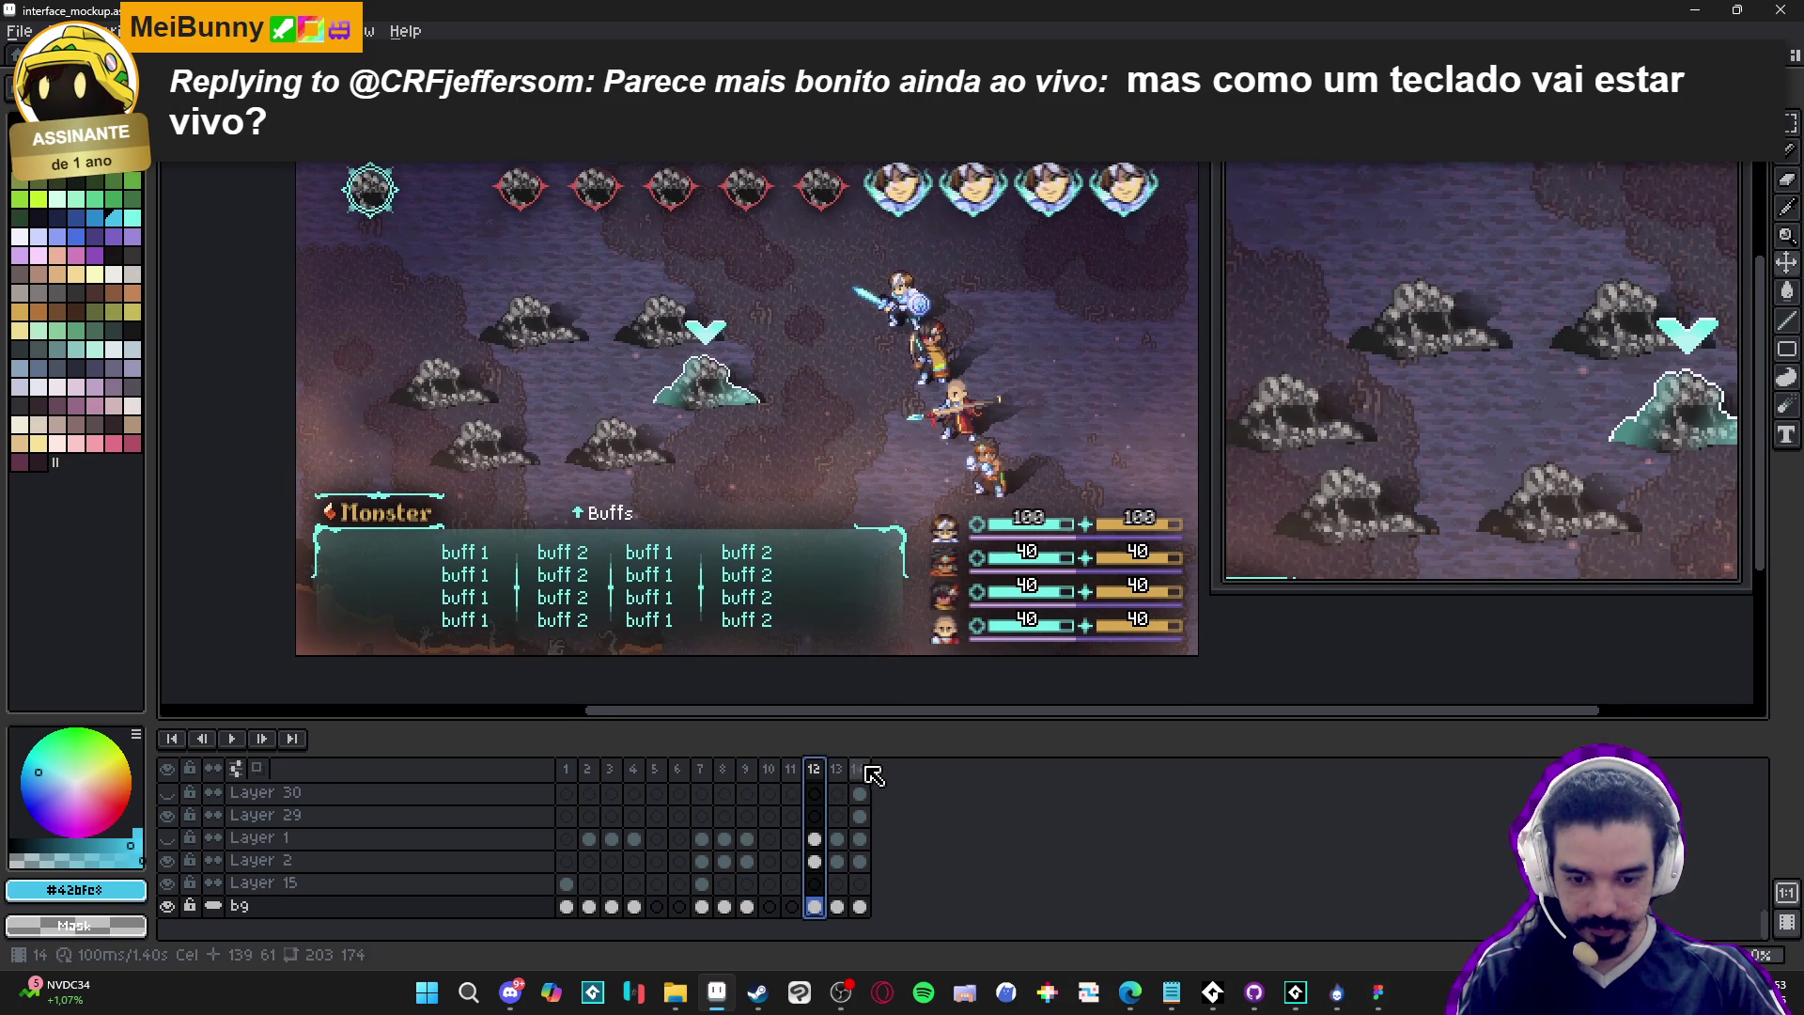
pyautogui.click(837, 773)
pyautogui.click(858, 772)
pyautogui.click(845, 772)
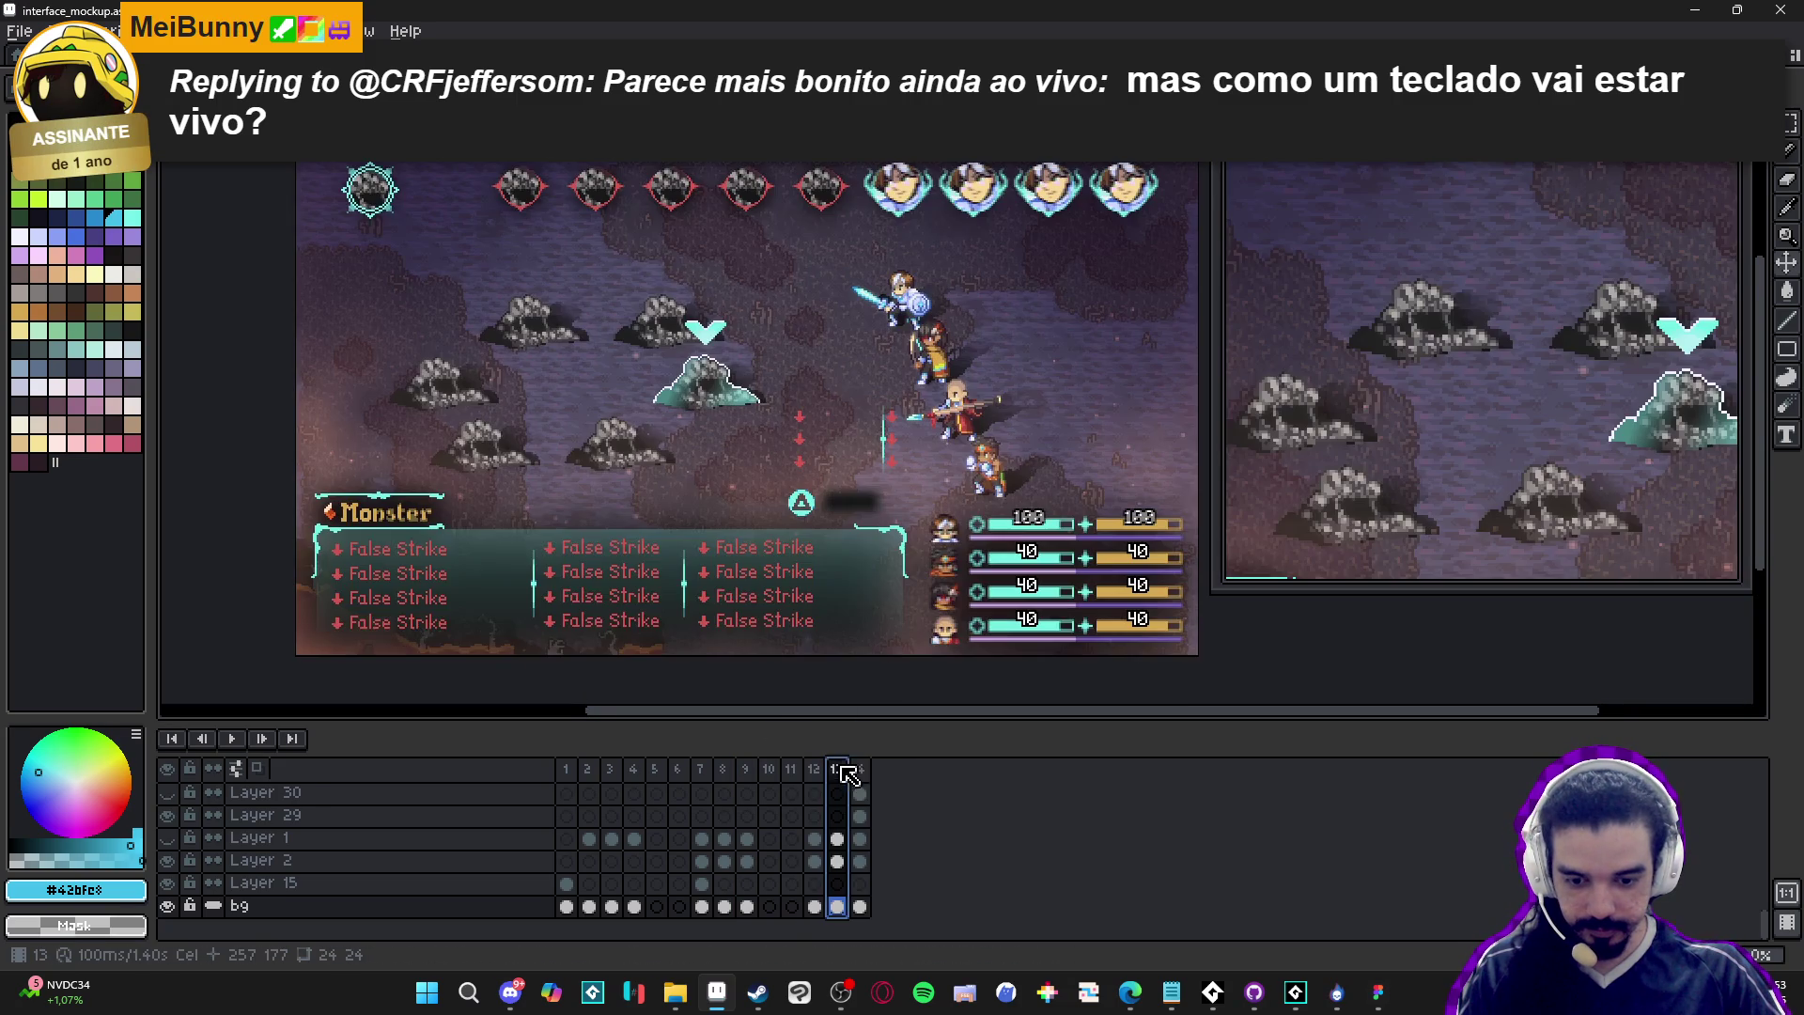
pyautogui.scroll(2, 841, 541)
pyautogui.keyDown('ctrl'); pyautogui.click(807, 507); pyautogui.keyUp('ctrl')
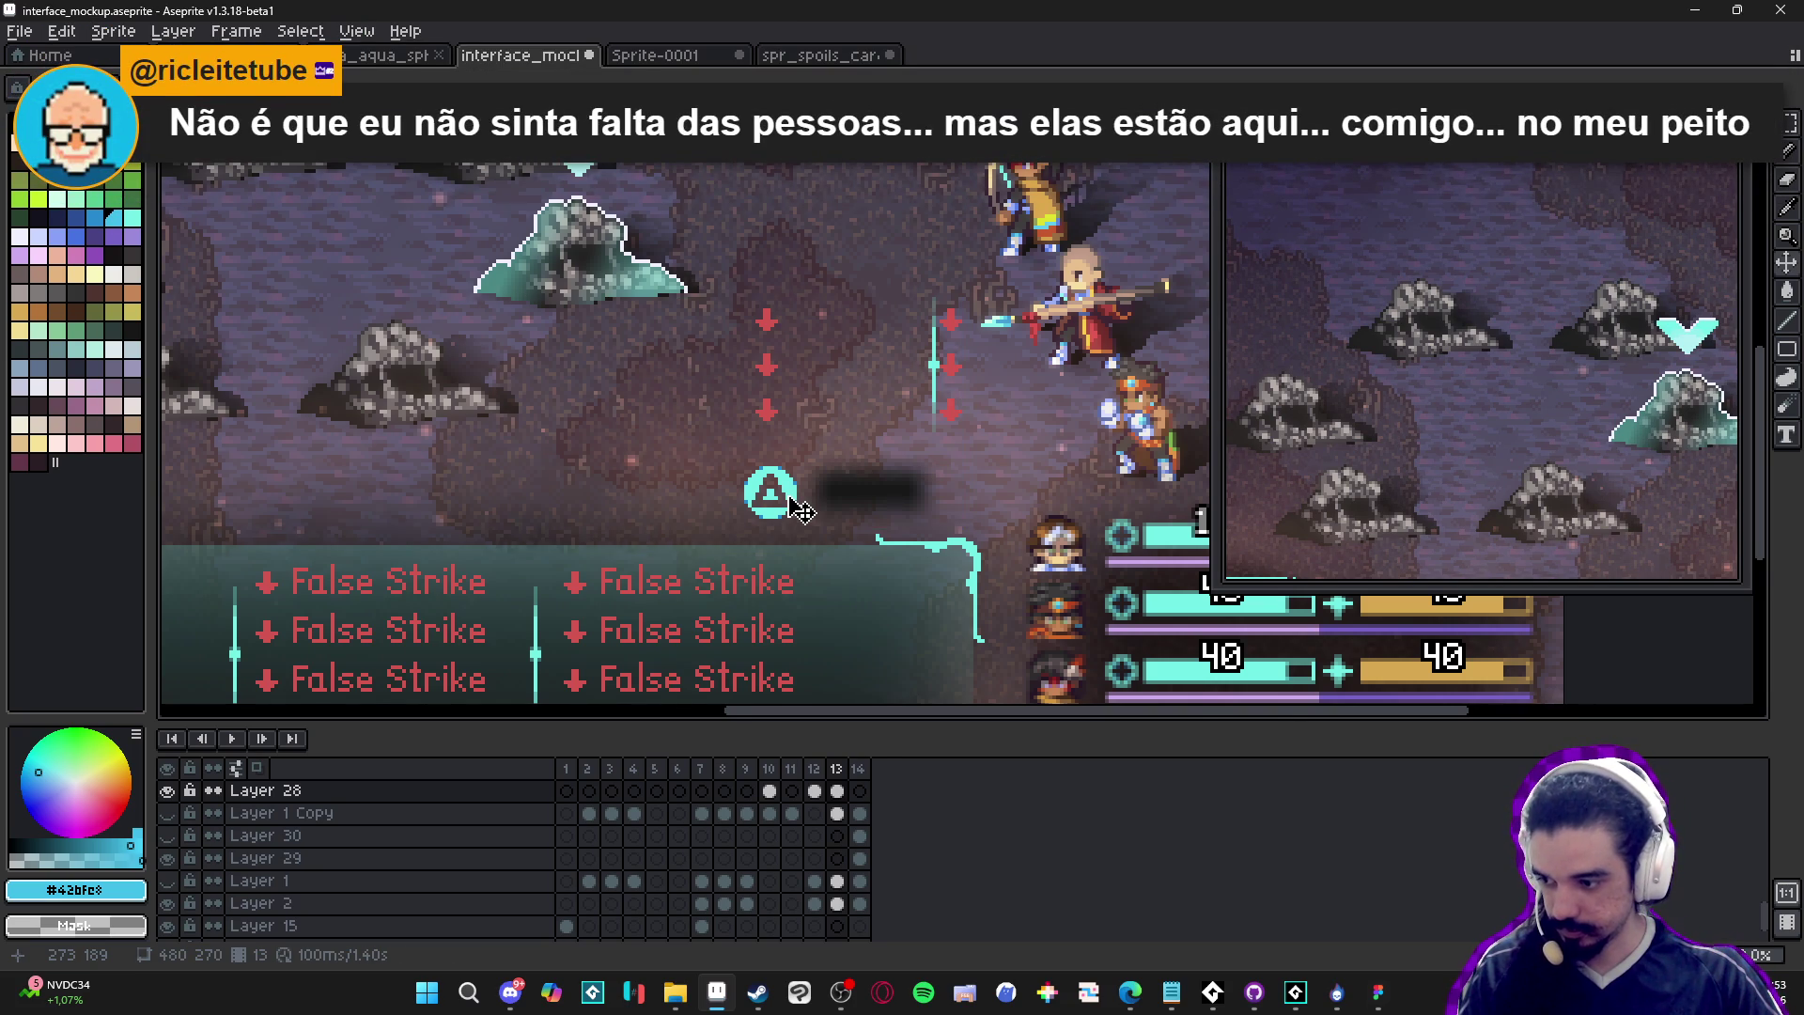
pyautogui.scroll(-2, 801, 510)
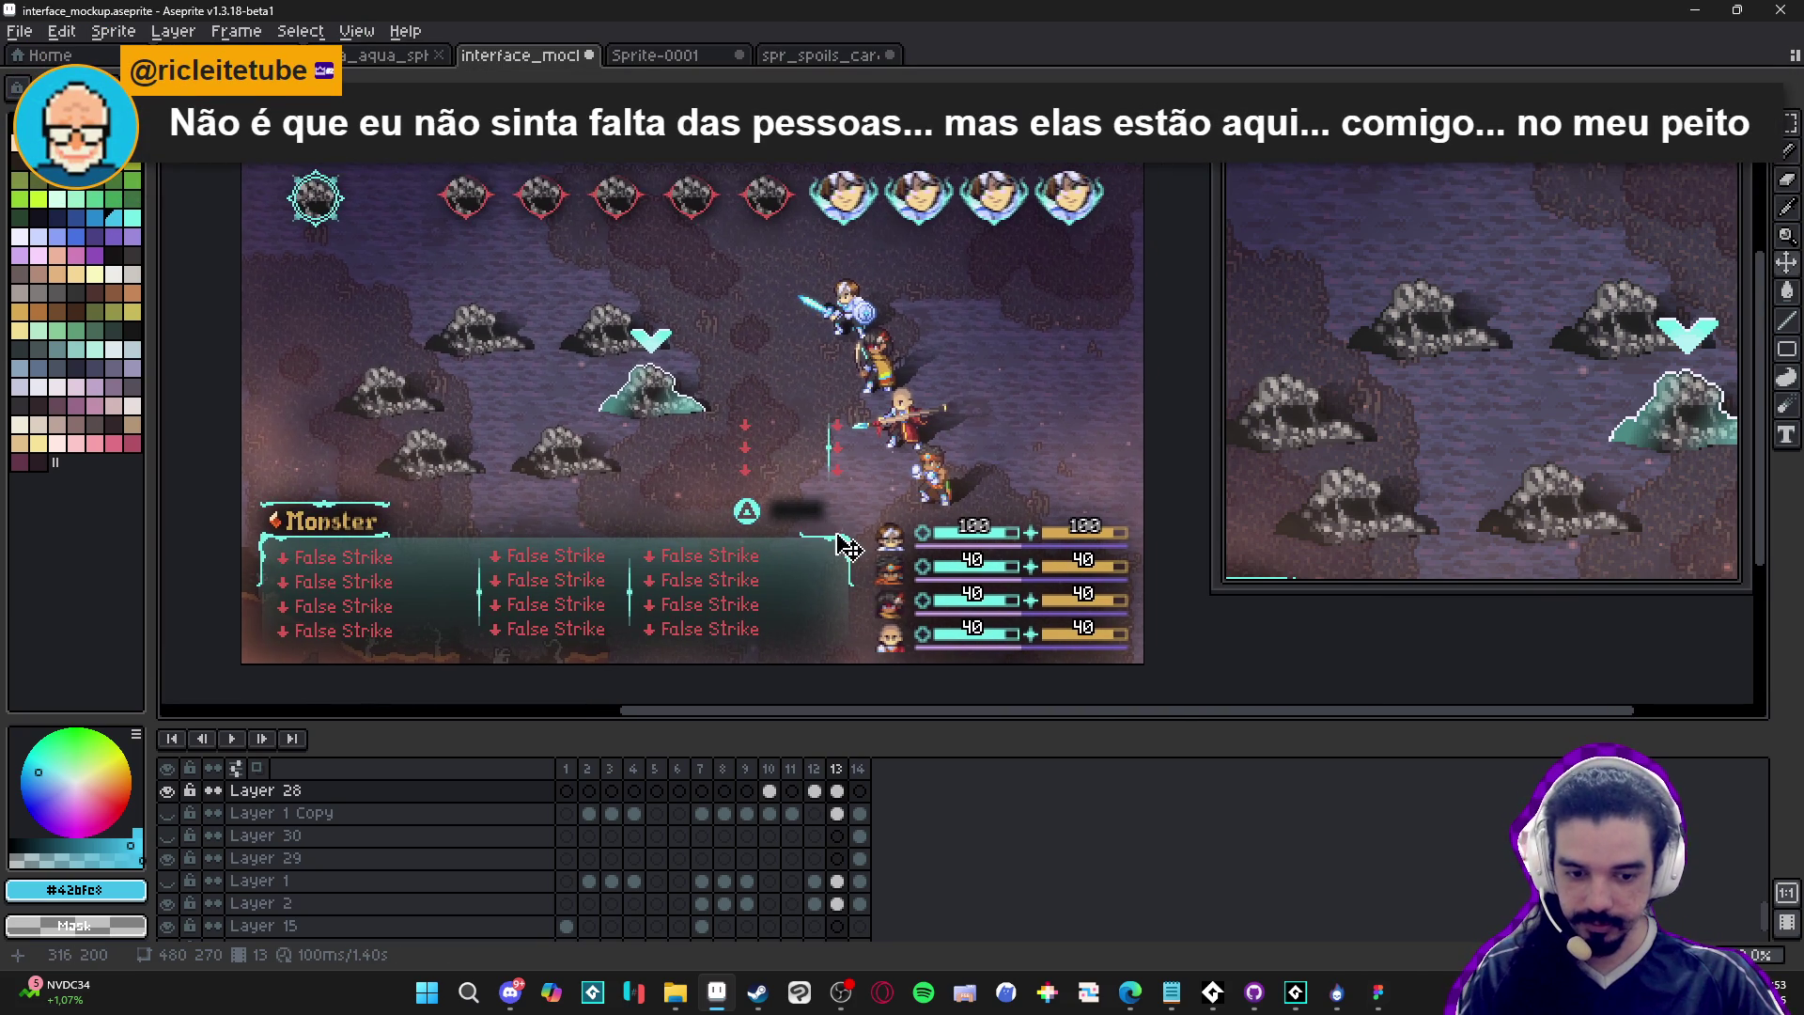
# Step from the Main menu frame forward through the menu frames
pyautogui.click(573, 790)
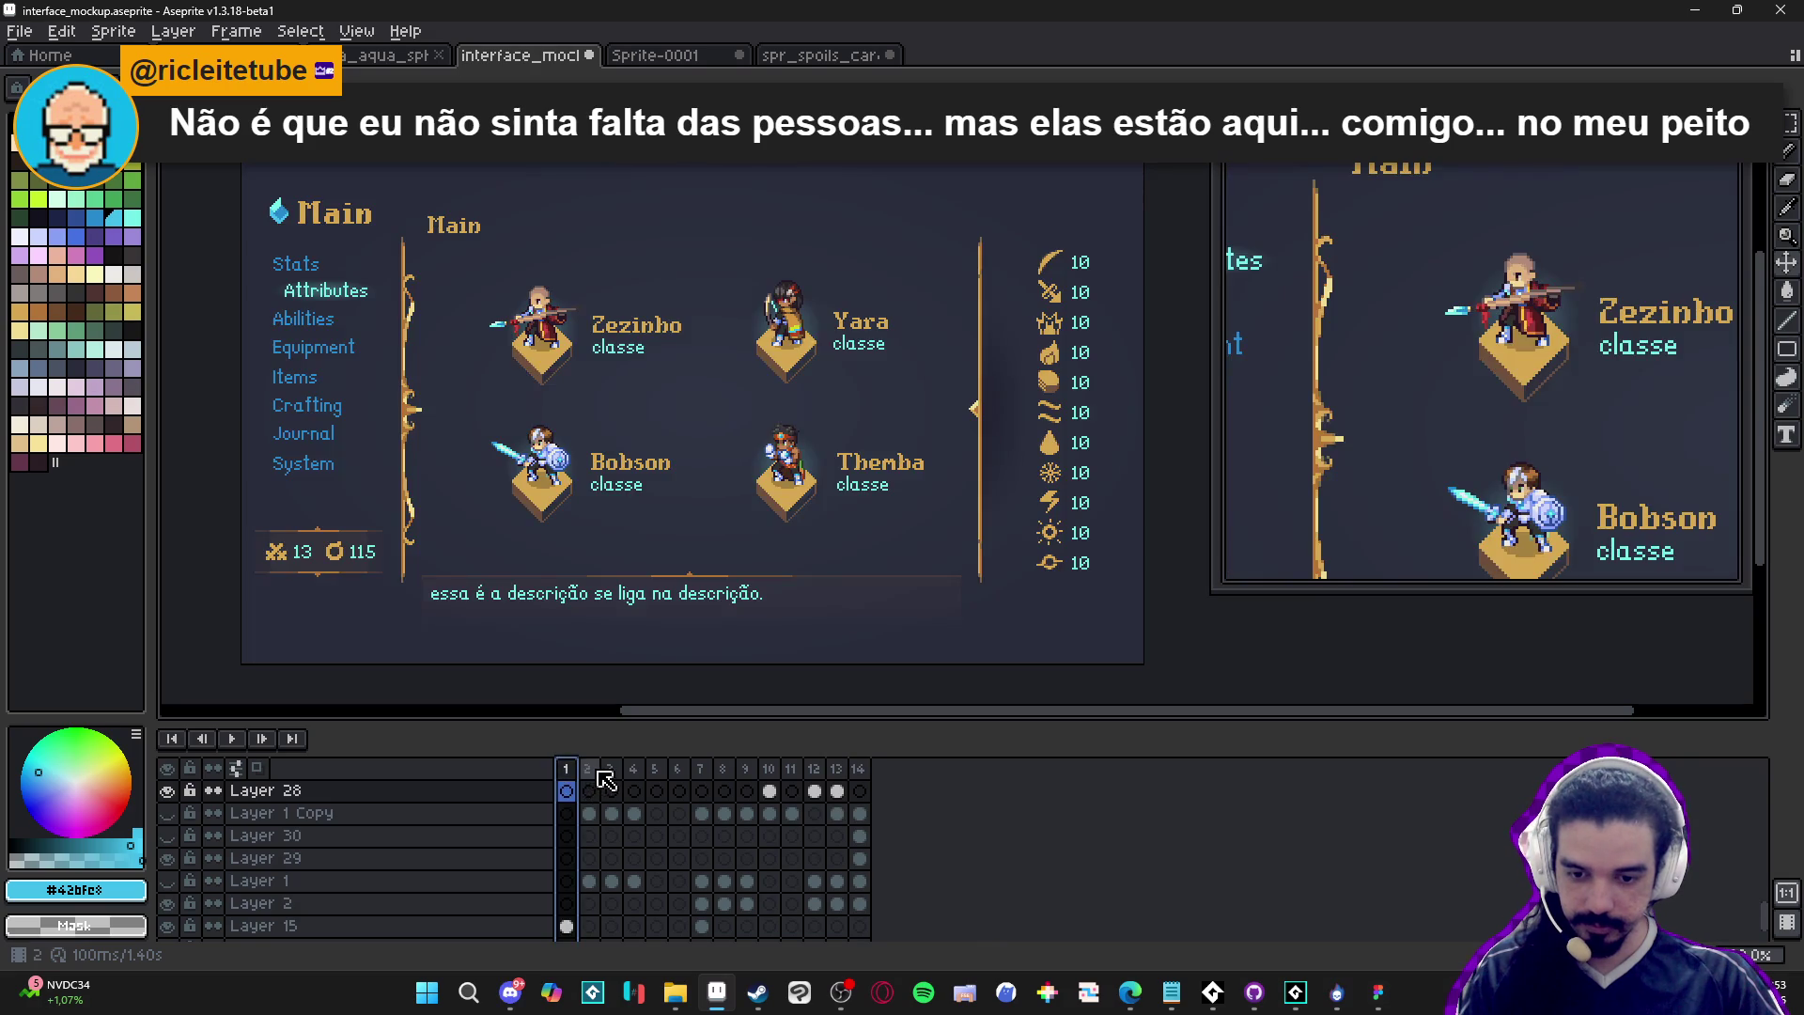
pyautogui.click(611, 791)
pyautogui.click(633, 791)
pyautogui.click(677, 790)
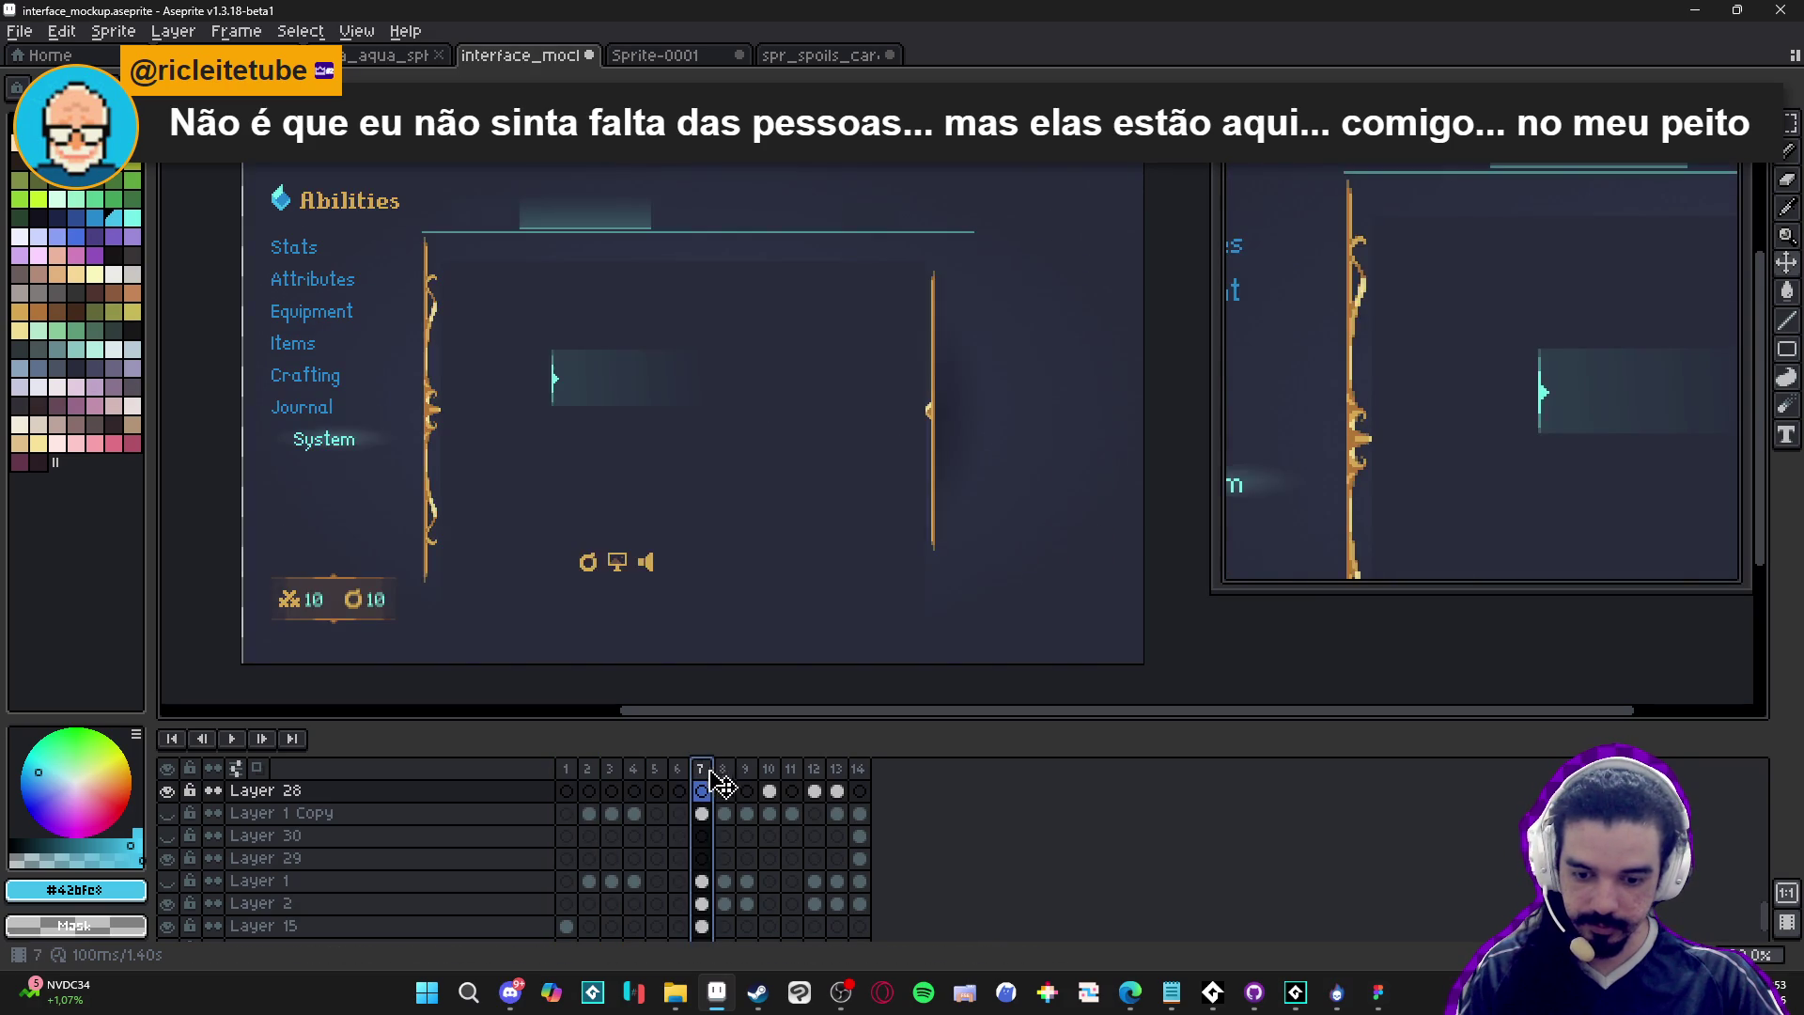
pyautogui.click(723, 790)
pyautogui.click(746, 790)
# Advance through the battle frames, ending on frame 12 with the Monster buffs panel
pyautogui.click(769, 790)
pyautogui.click(792, 790)
pyautogui.click(814, 790)
pyautogui.click(836, 790)
pyautogui.click(859, 790)
pyautogui.click(836, 790)
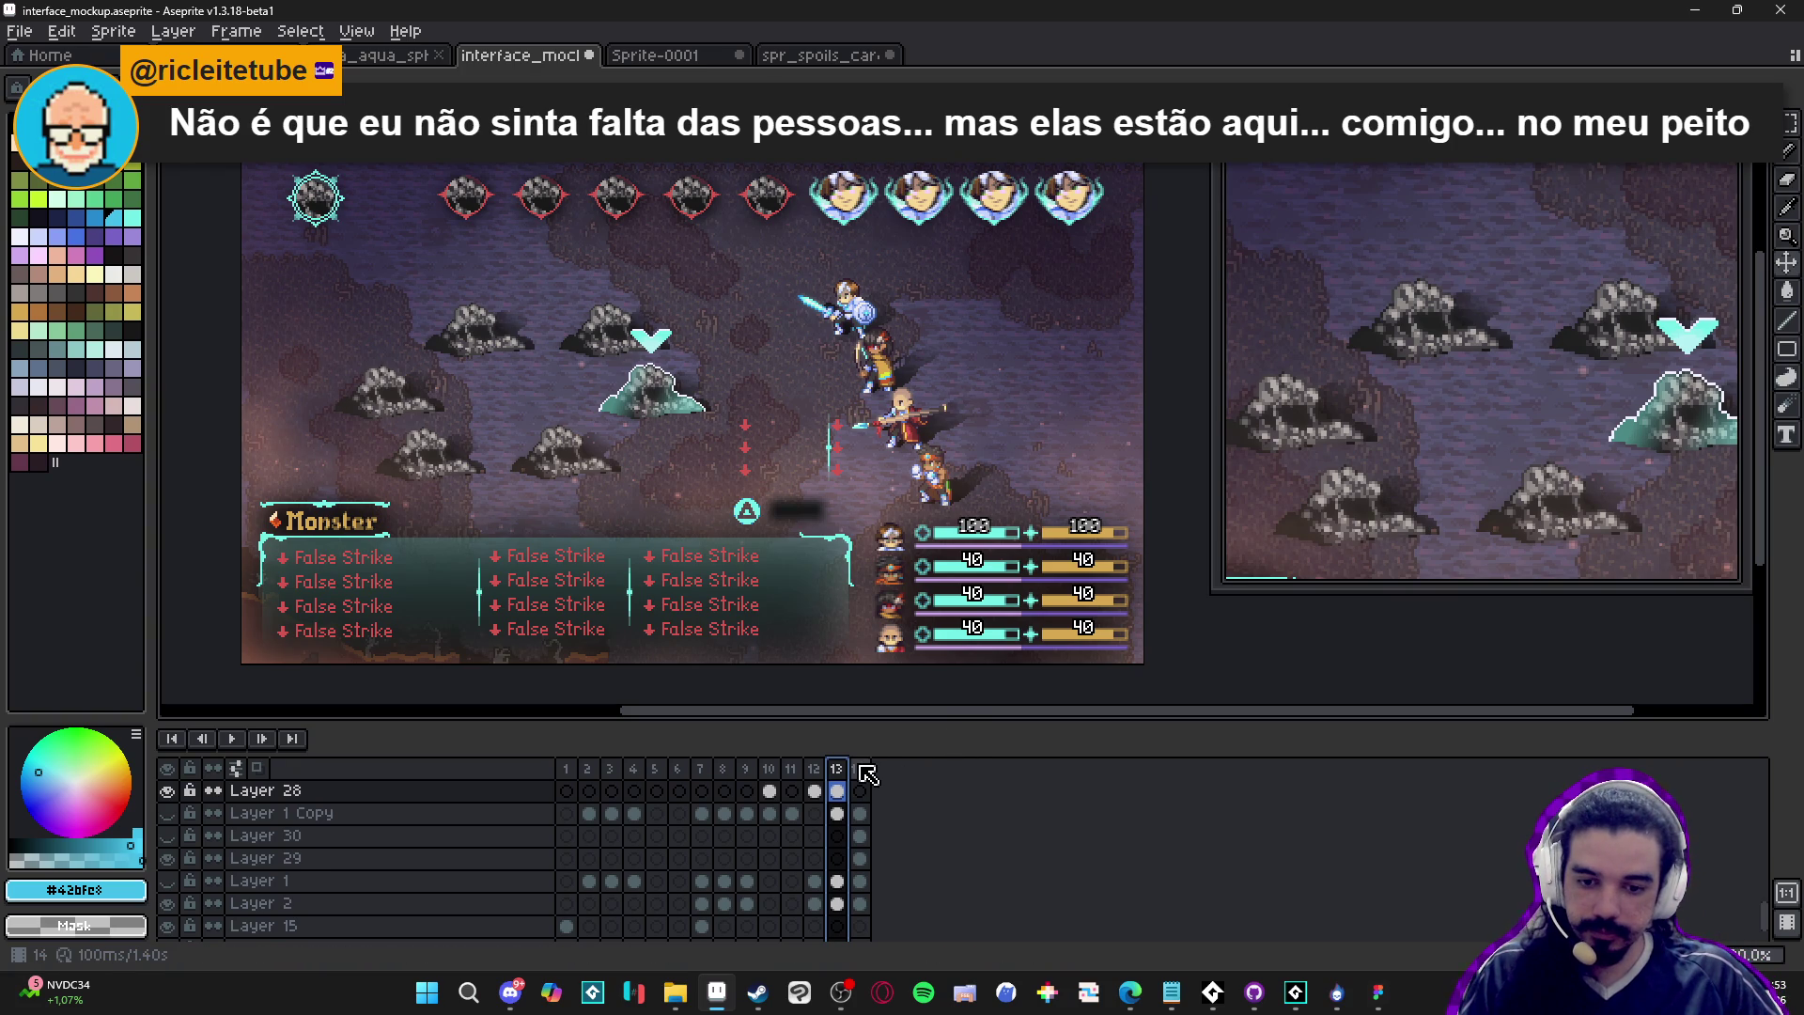
pyautogui.click(859, 771)
pyautogui.click(836, 770)
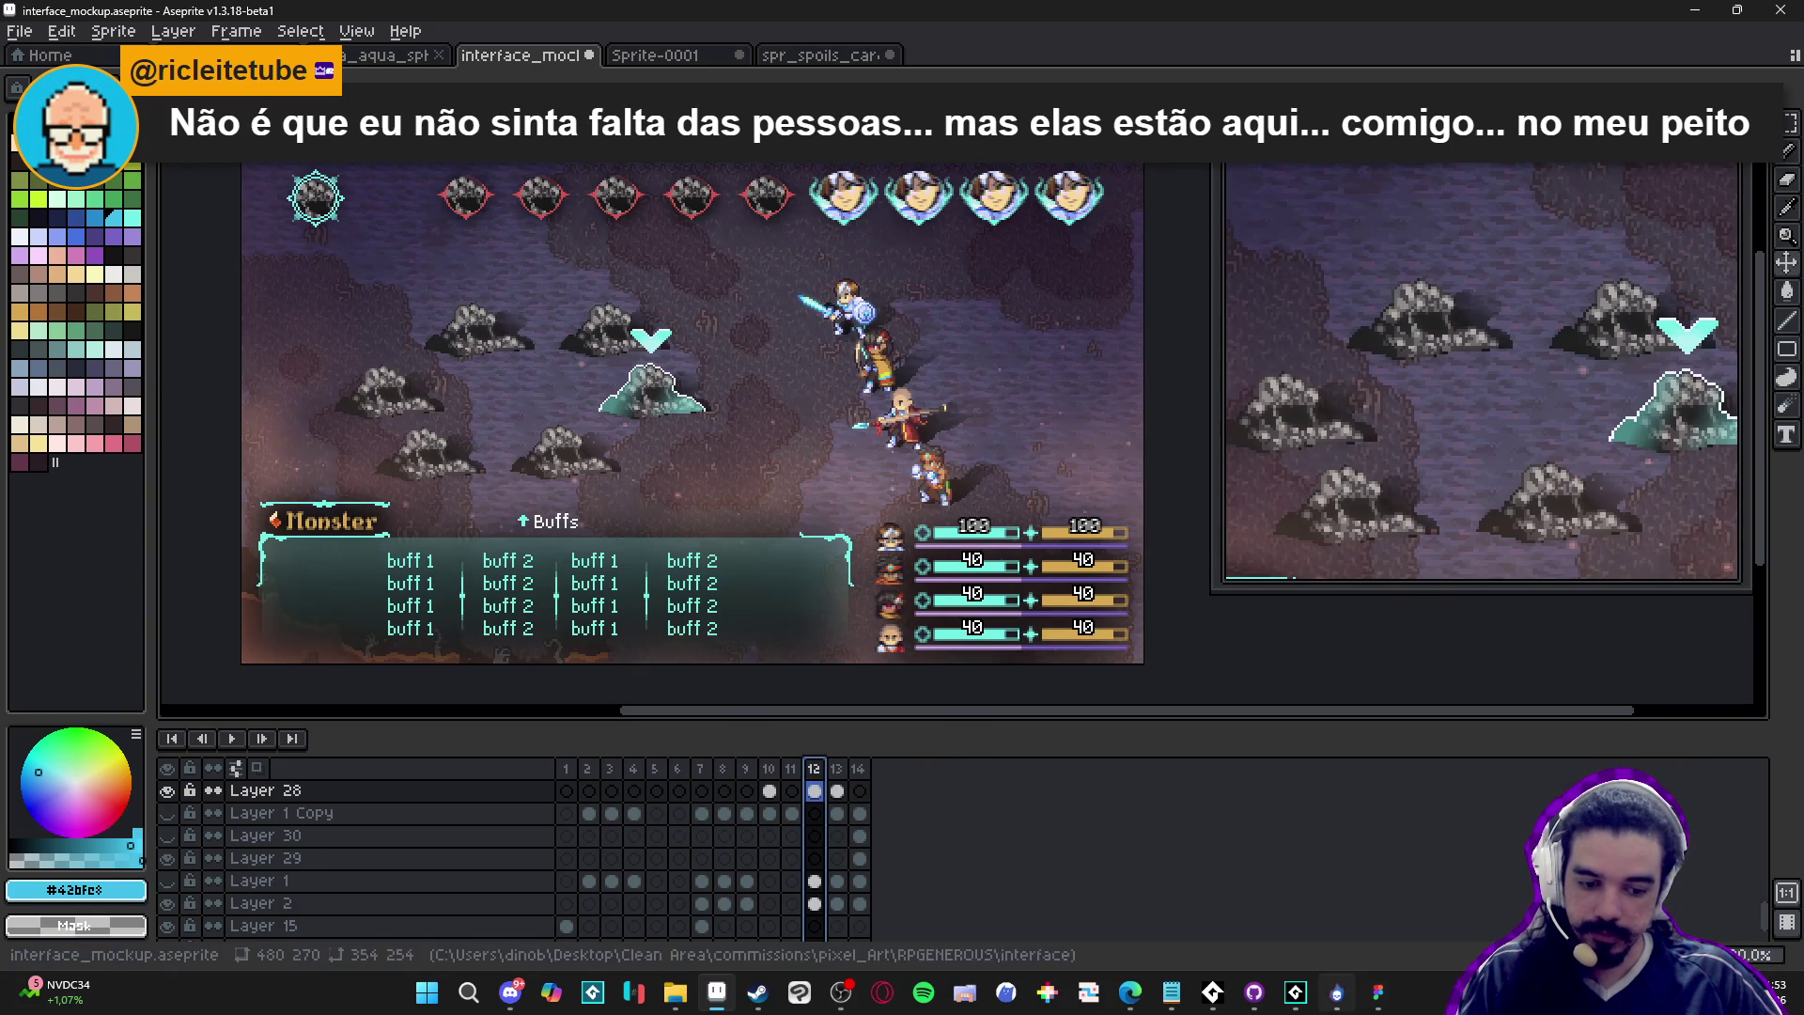
pyautogui.click(1378, 994)
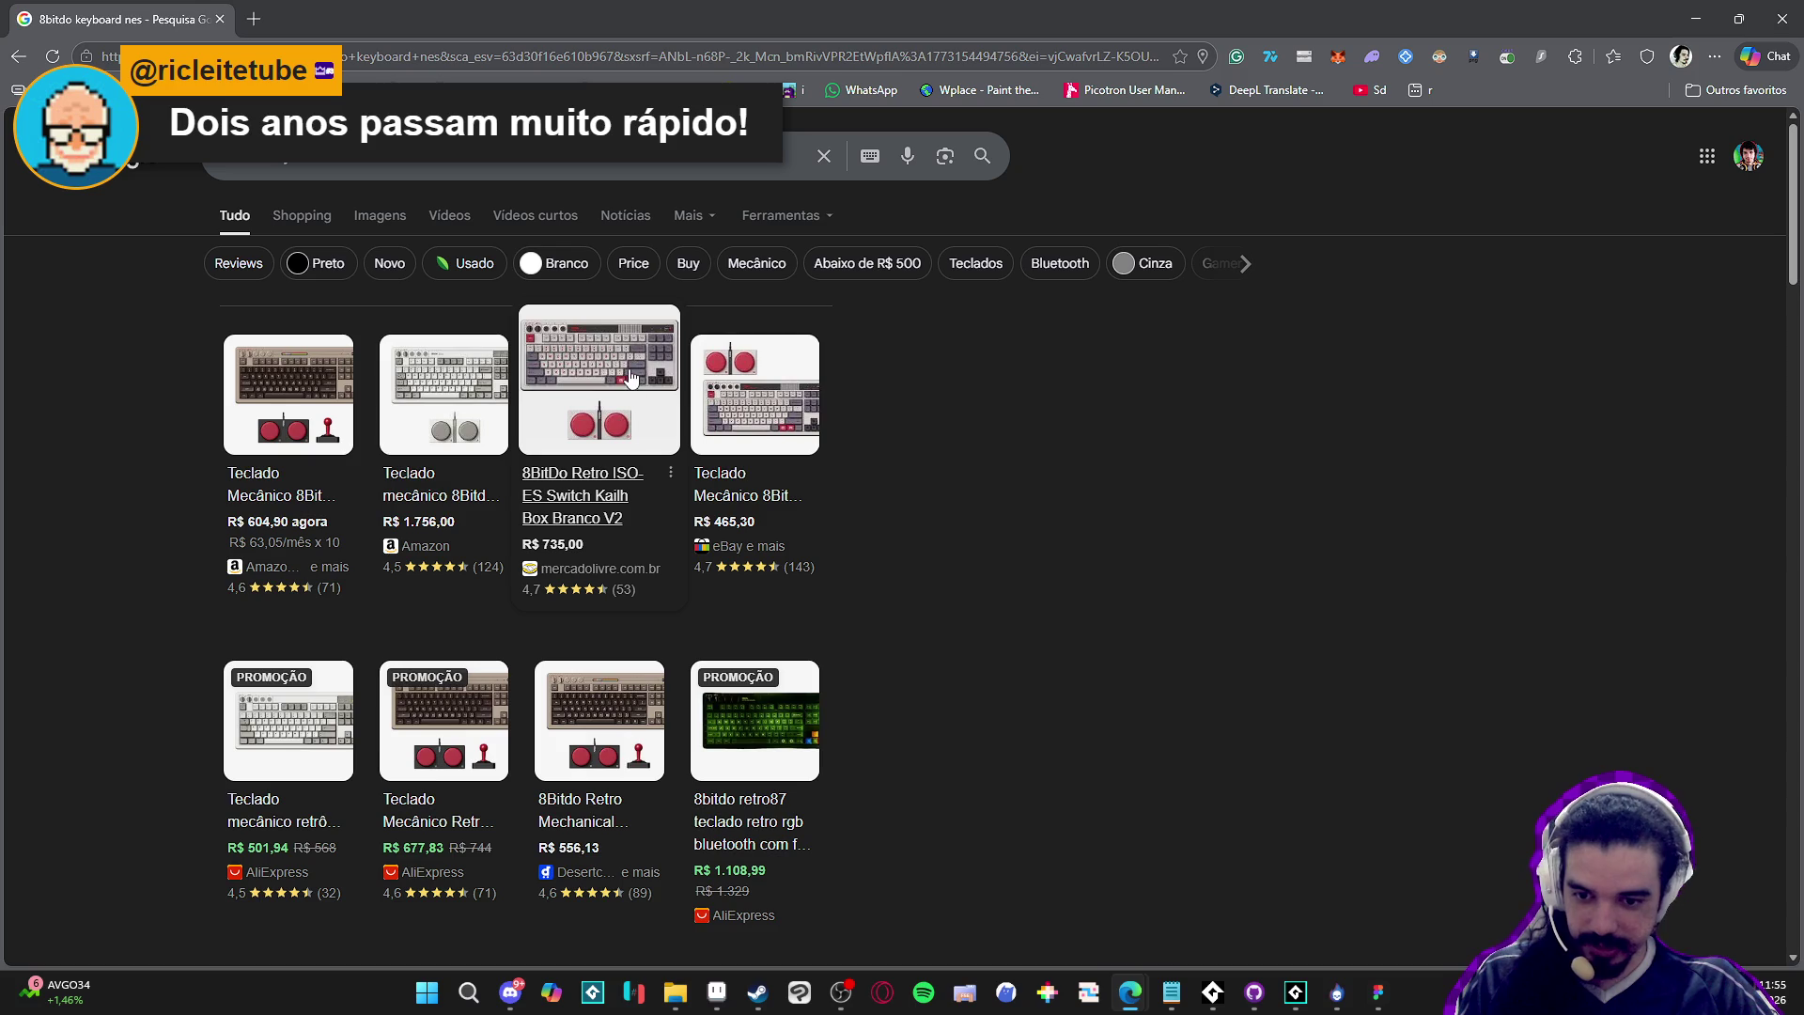
# Open the details for the 8BitDo Retro ISO-ES keyboard product card
pyautogui.click(616, 381)
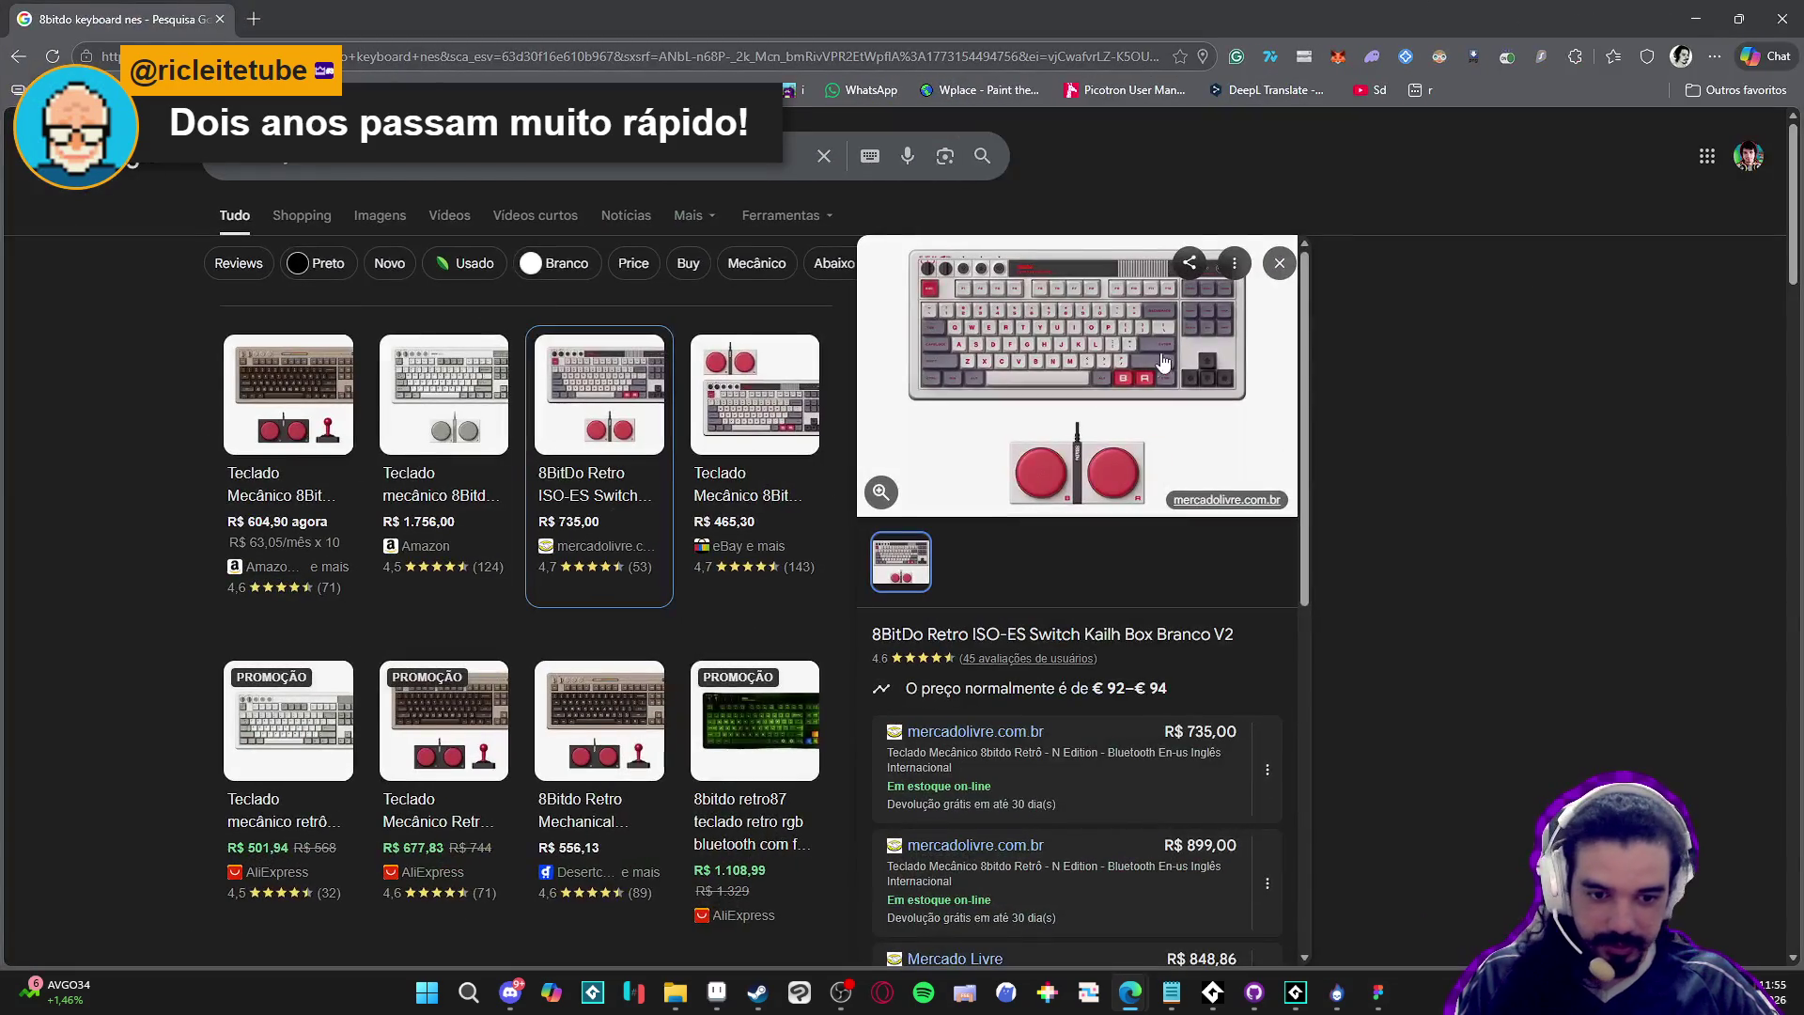
# Open the 8BitDo Retro ISO-ES product image in a new tab
pyautogui.rightClick(1139, 367)
pyautogui.click(1269, 574)
pyautogui.click(331, 9)
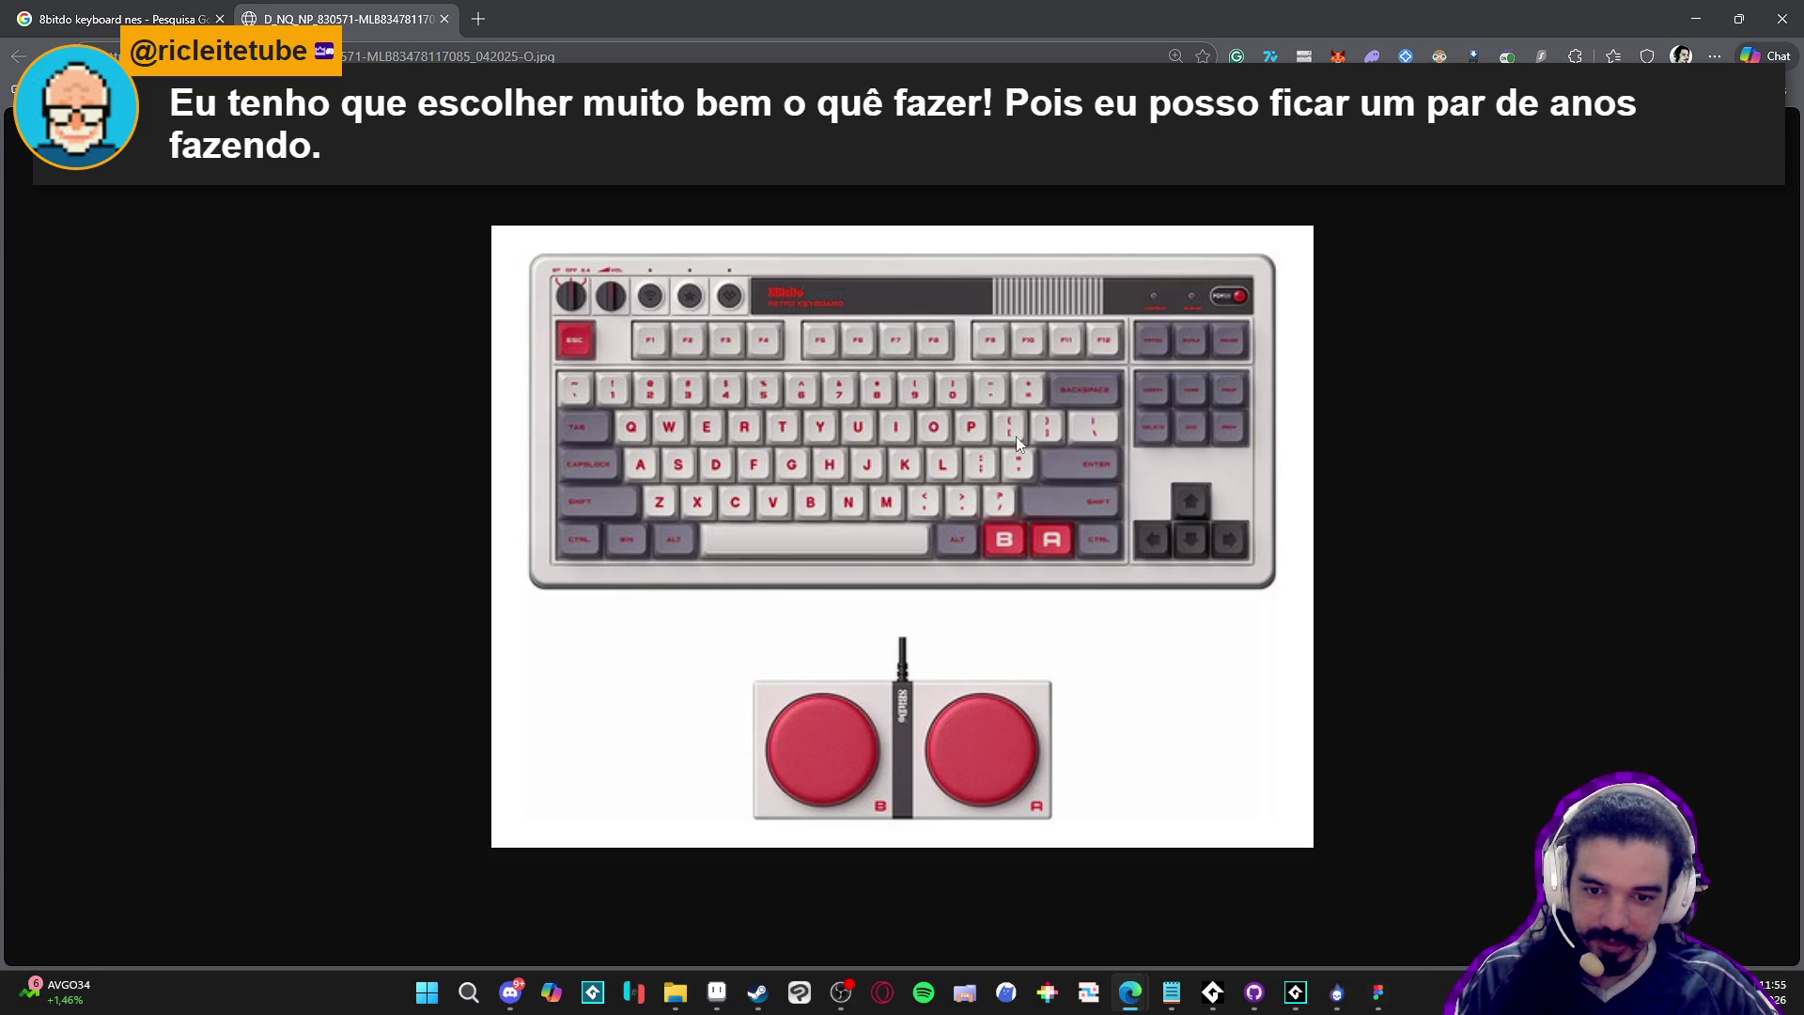
# Close the image tab and switch back to Figma
pyautogui.click(444, 18)
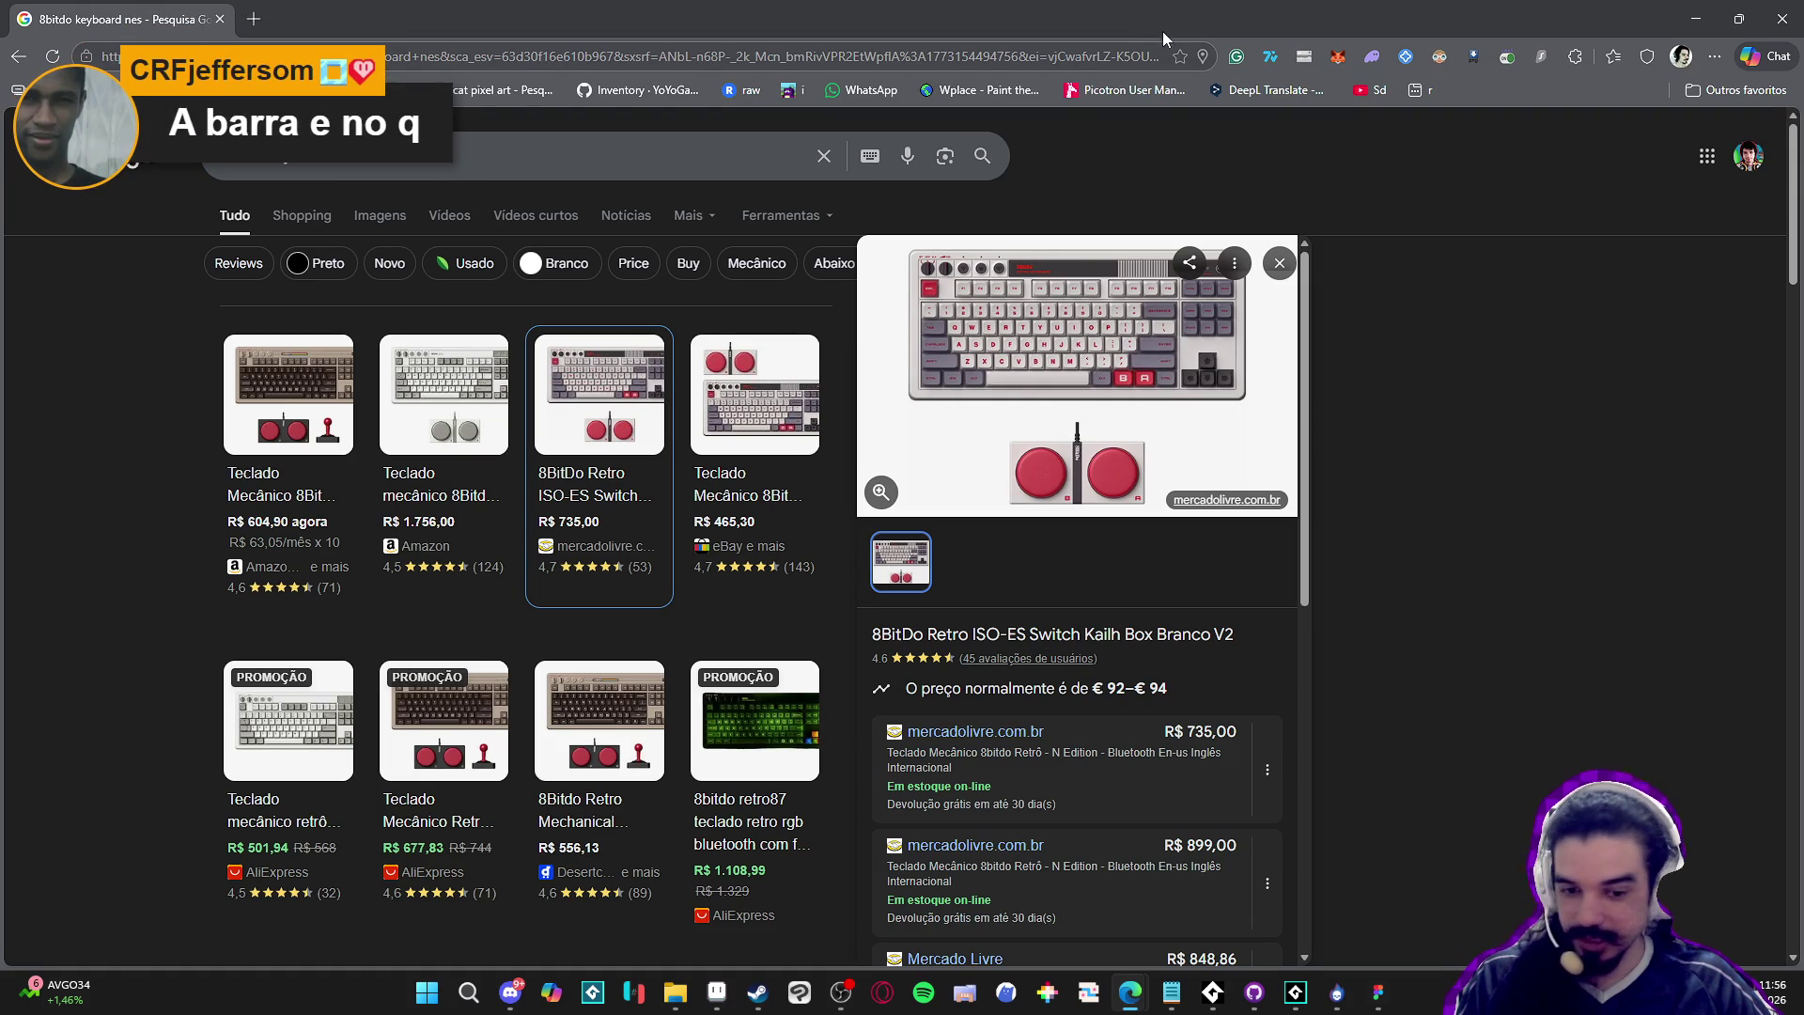
pyautogui.moveTo(752, 792)
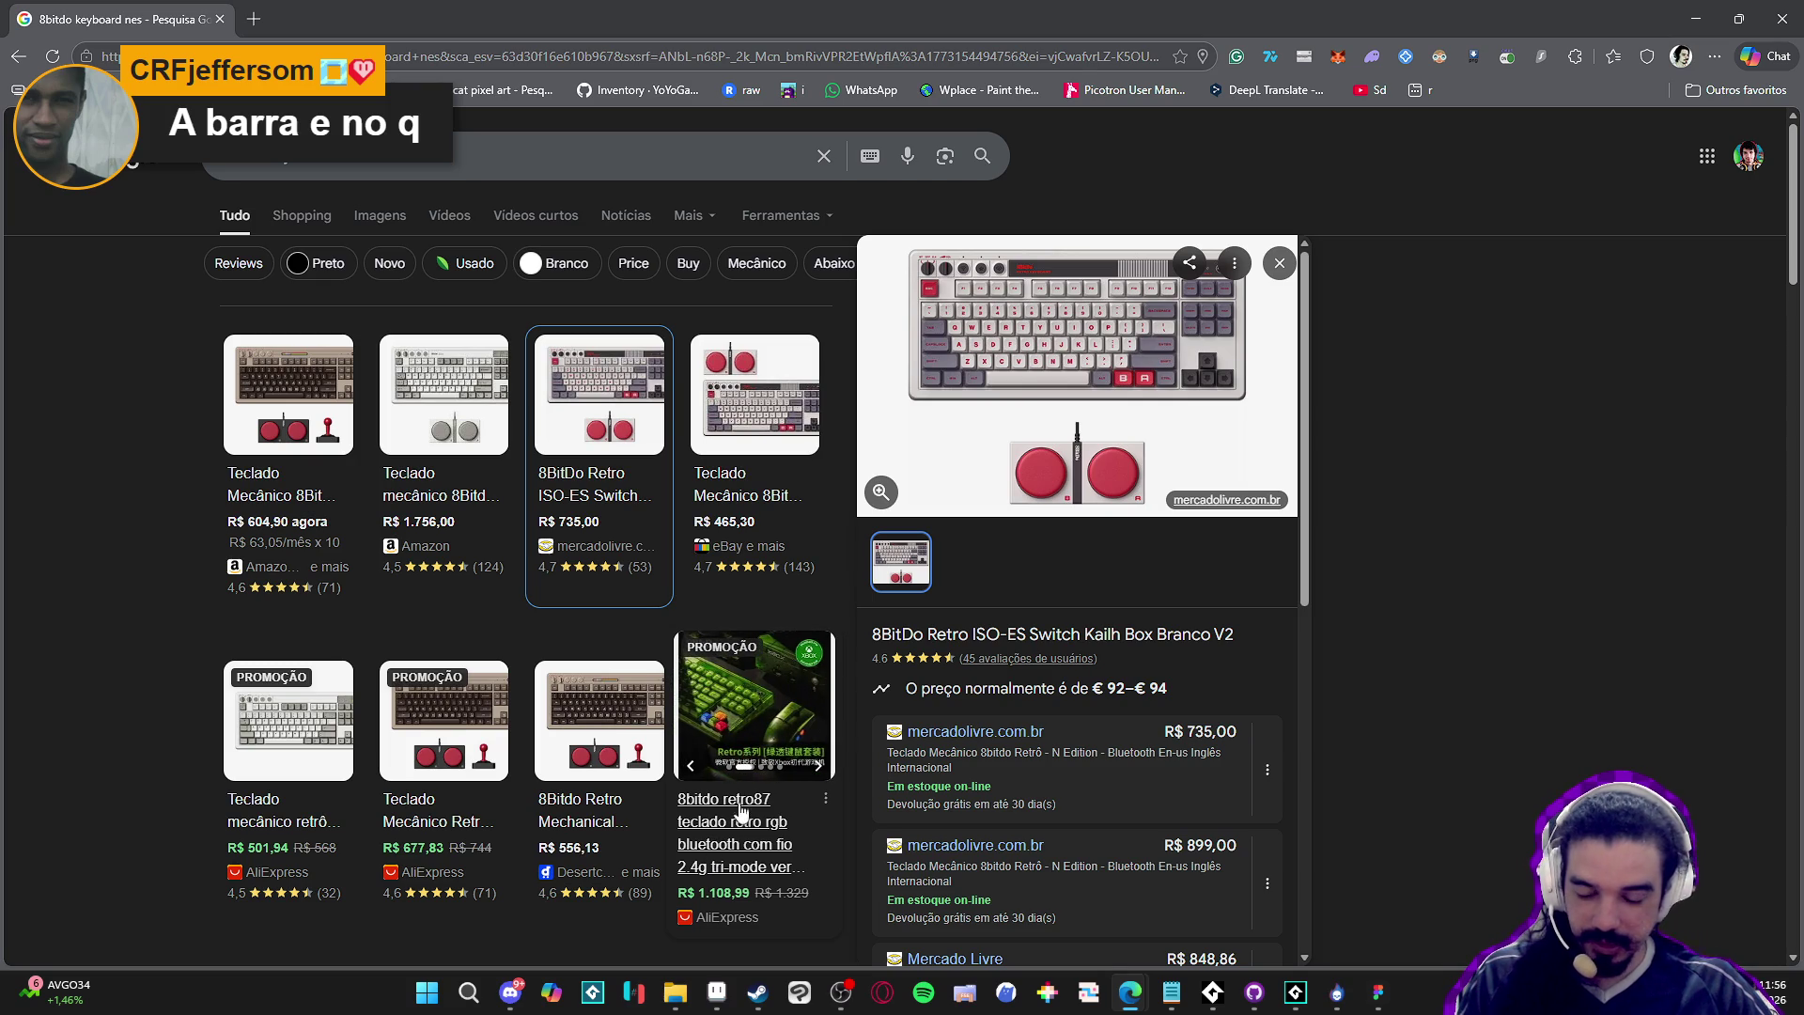
pyautogui.moveTo(404, 825)
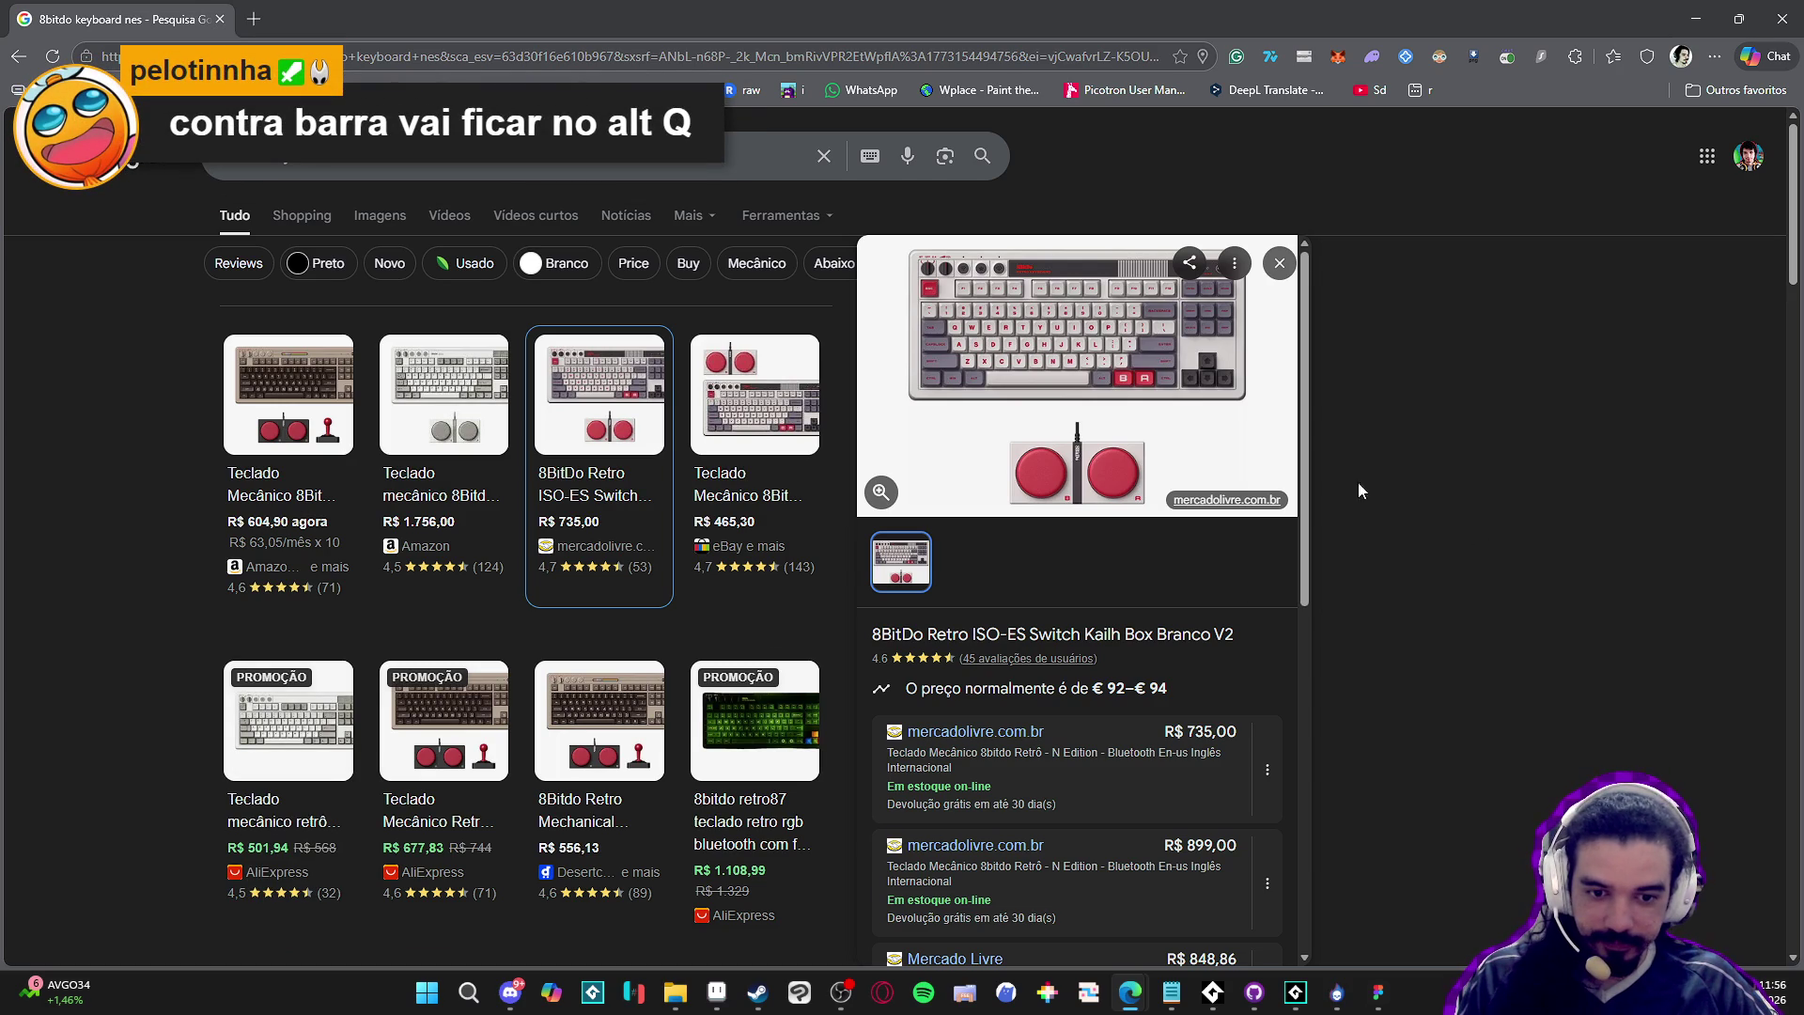
pyautogui.hotkey('alt', 'Tab')
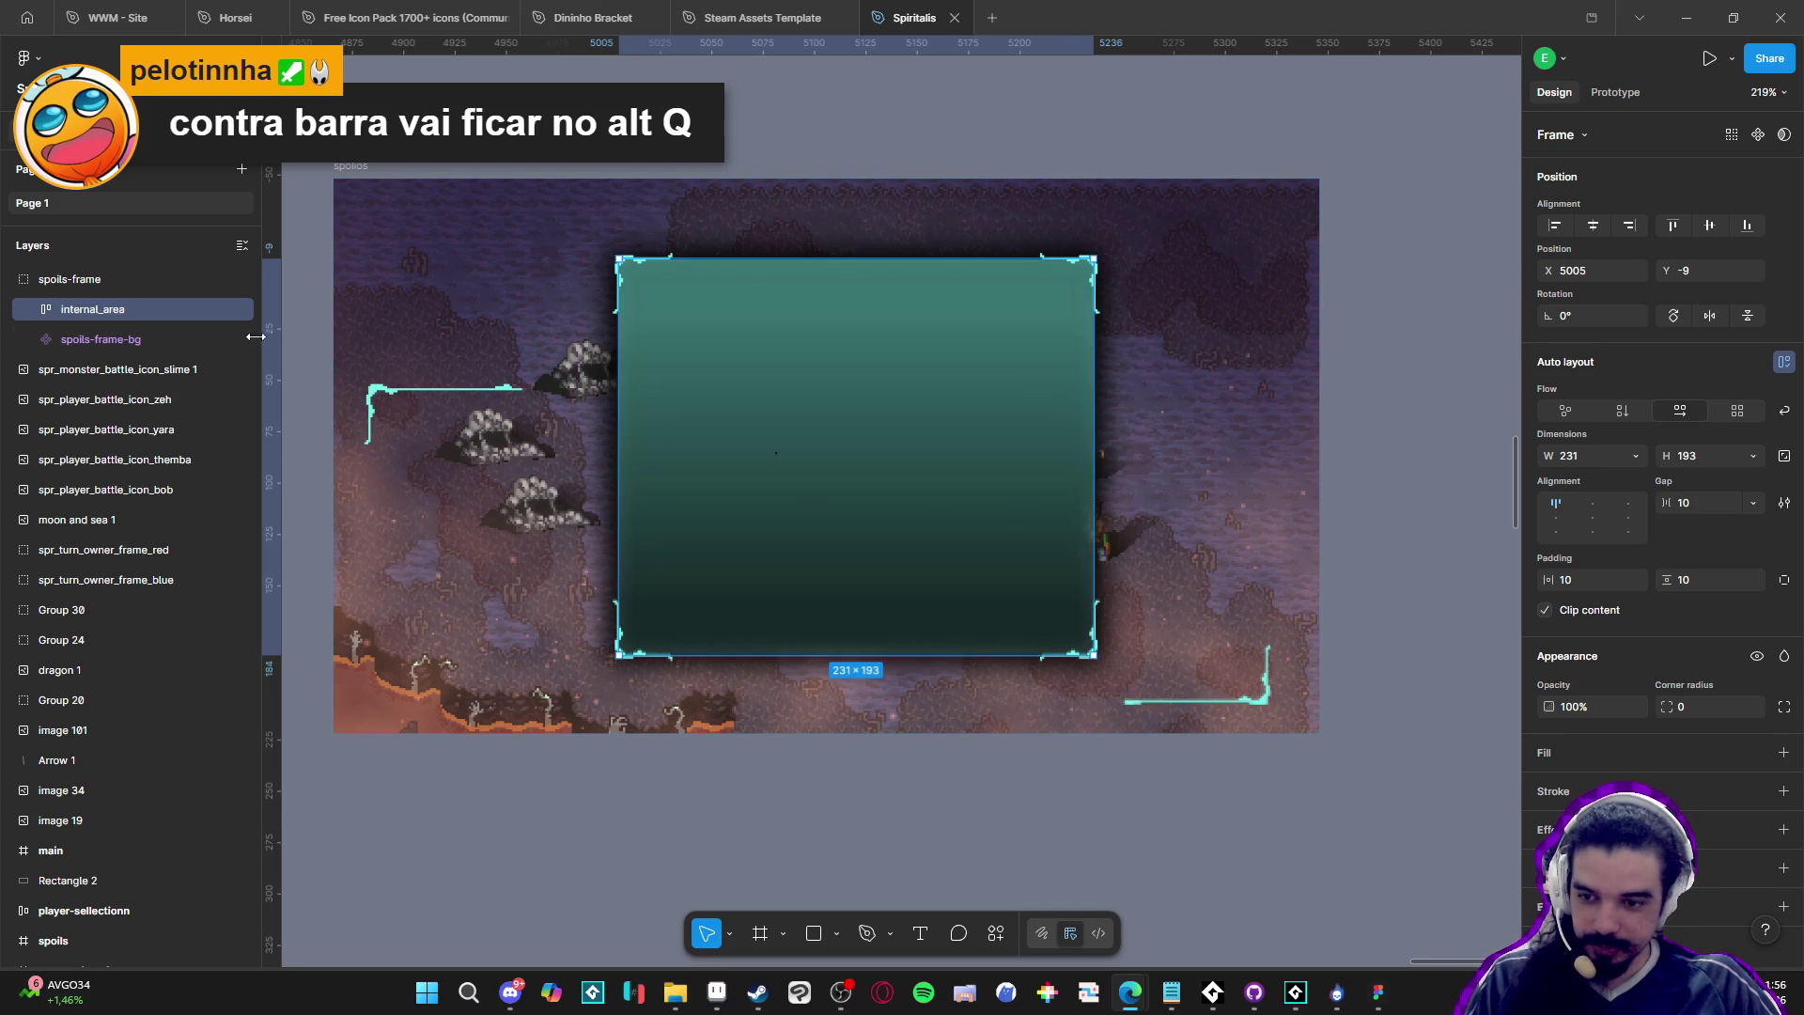
# Inspect spoils-frame's layers, recentring the canvas and drilling into the group
pyautogui.click(147, 341)
pyautogui.click(128, 308)
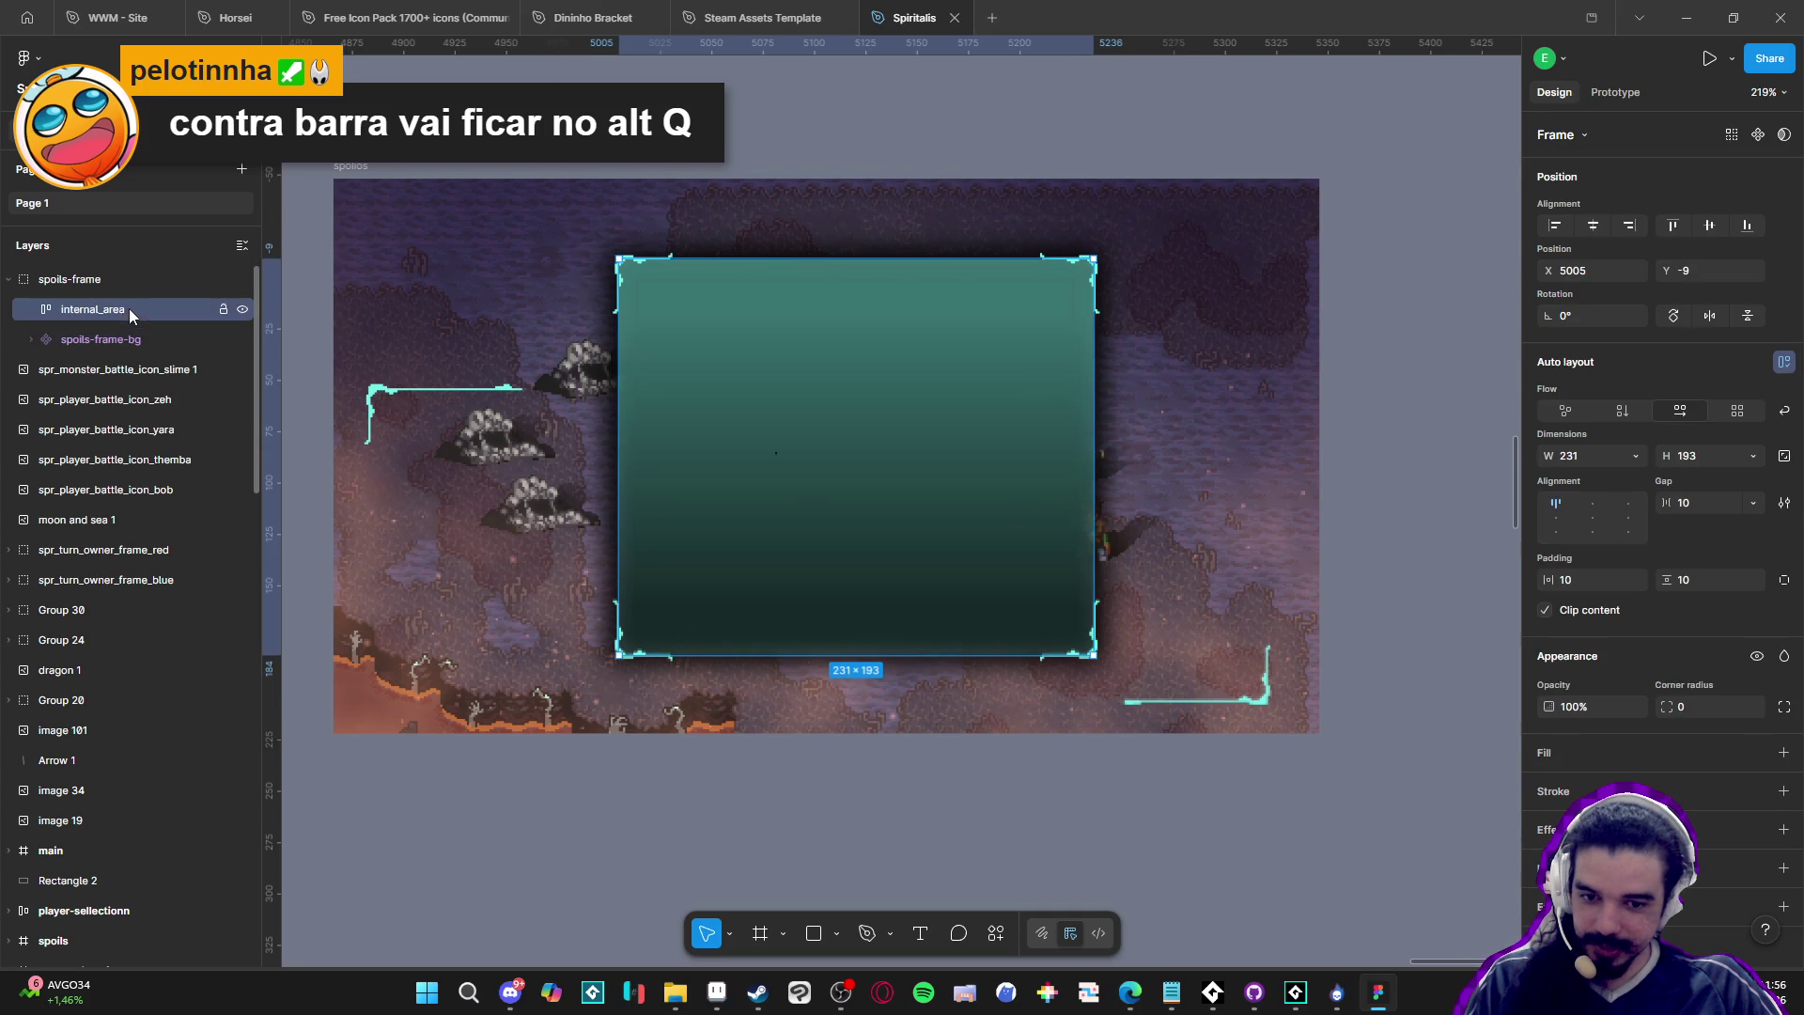
pyautogui.click(1006, 879)
pyautogui.click(865, 583)
pyautogui.click(865, 583)
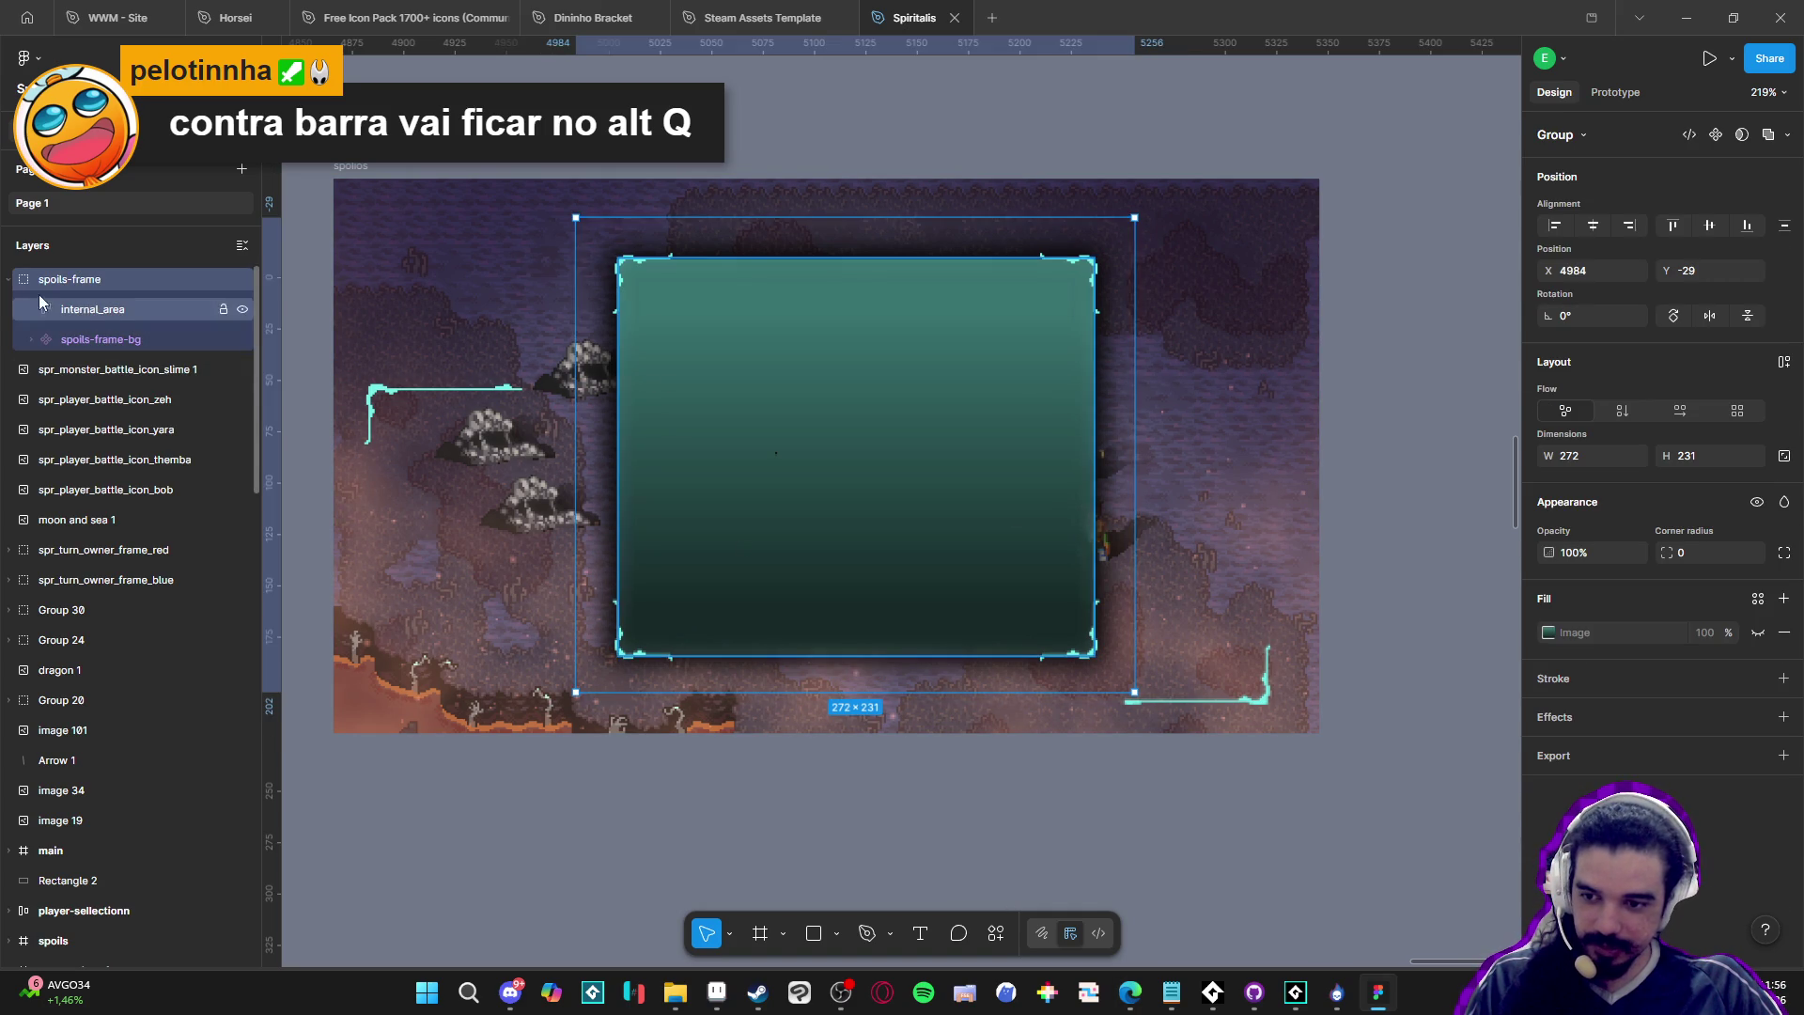
pyautogui.click(732, 826)
pyautogui.moveTo(741, 818)
pyautogui.mouseDown()
pyautogui.moveTo(809, 821)
pyautogui.moveTo(858, 865)
pyautogui.moveTo(800, 879)
pyautogui.mouseUp()
pyautogui.click(842, 575)
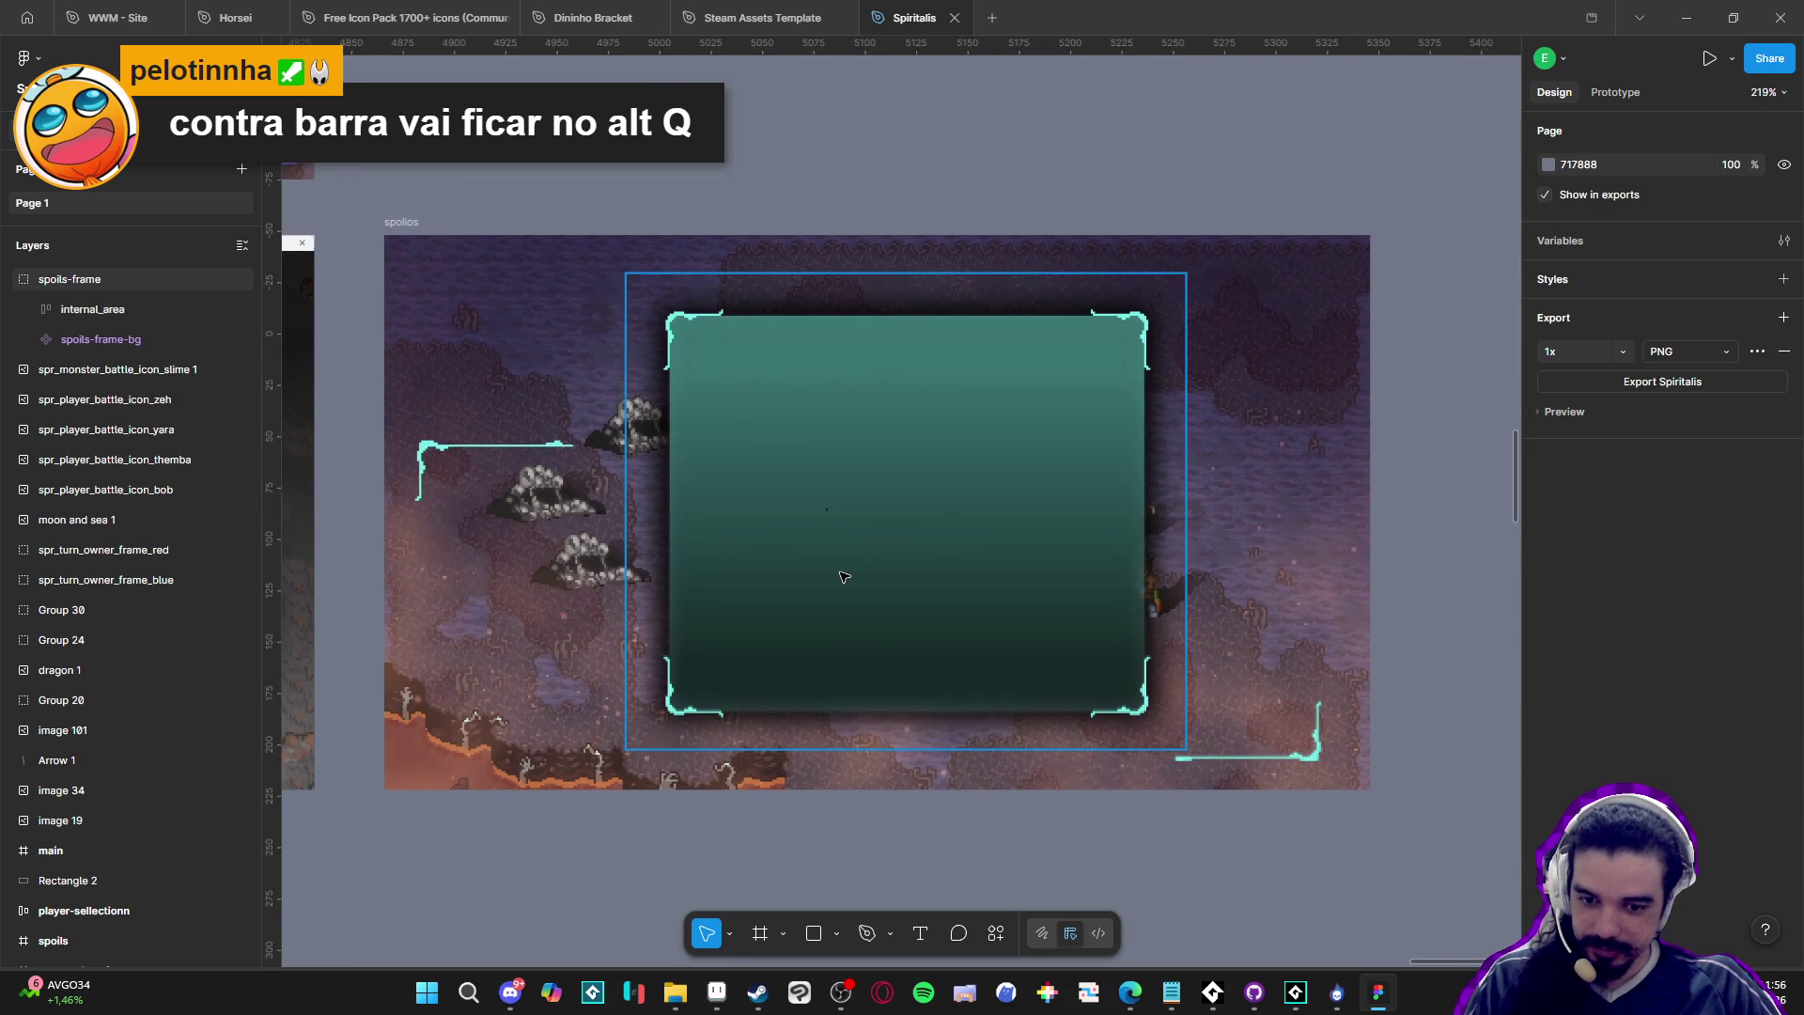
pyautogui.doubleClick(842, 576)
# Drag the slot-contaier layer into internal_area in the Layers panel
pyautogui.click(486, 449)
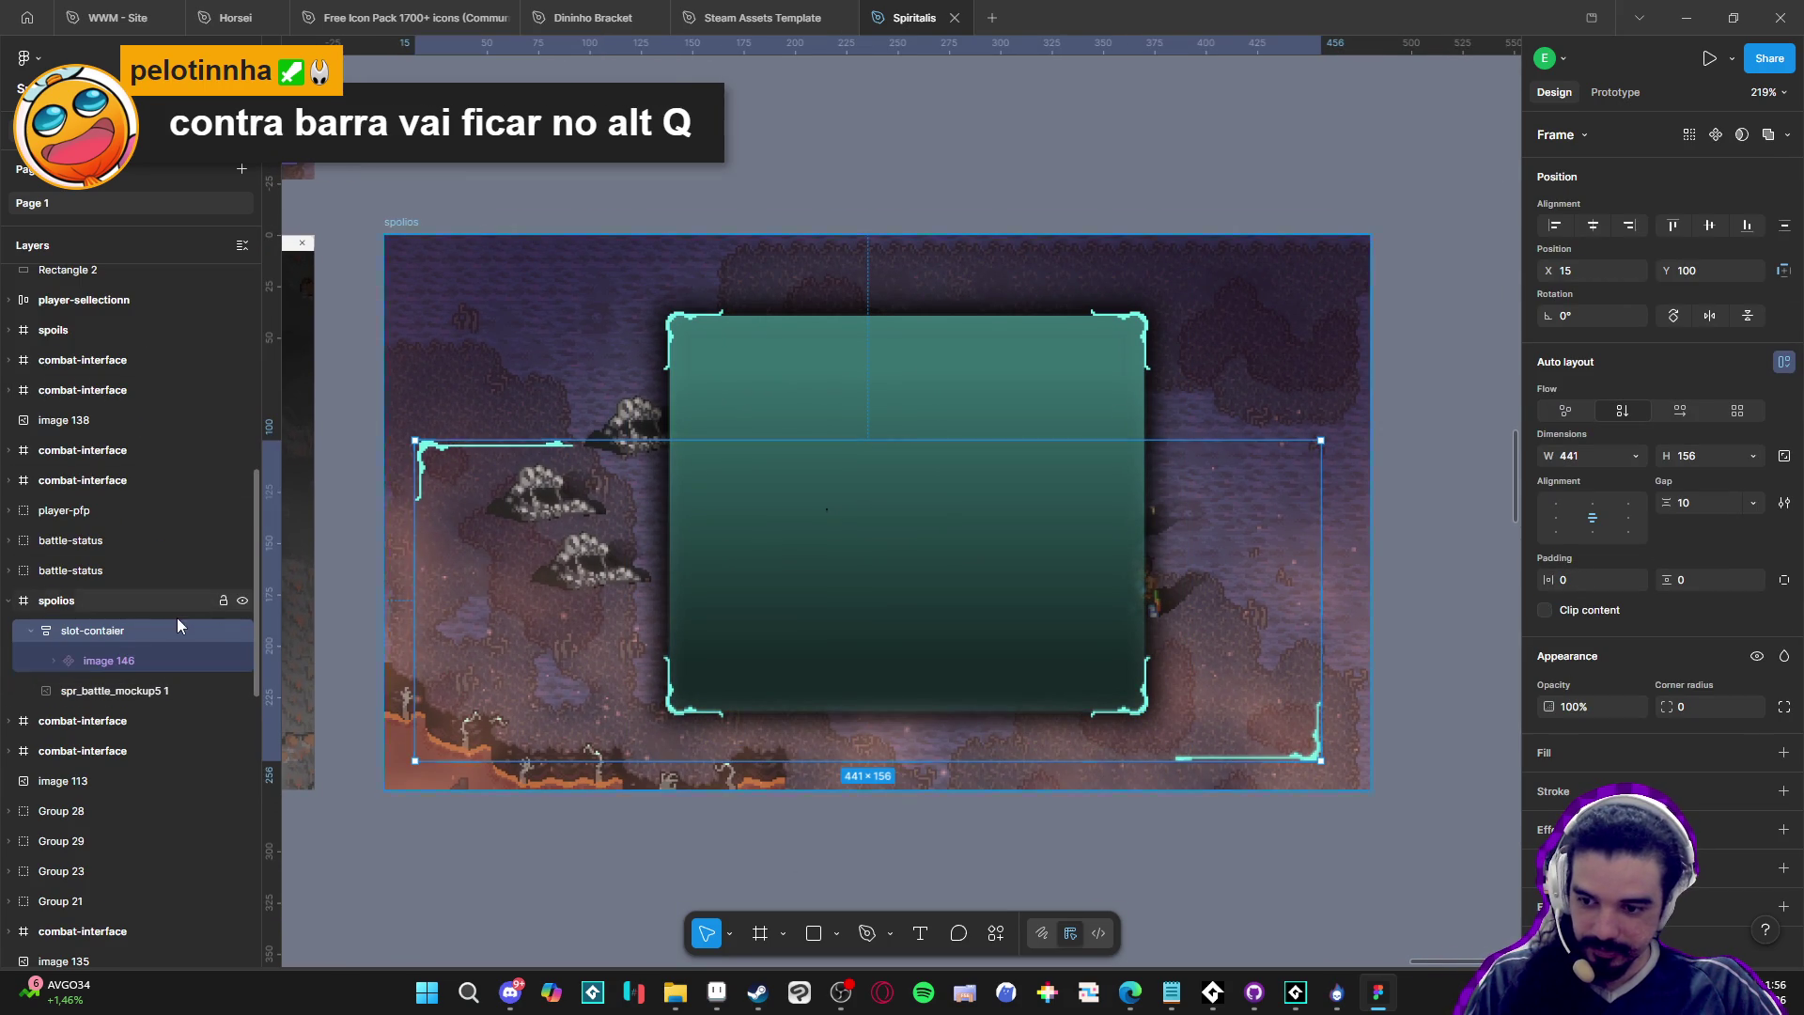
pyautogui.click(37, 639)
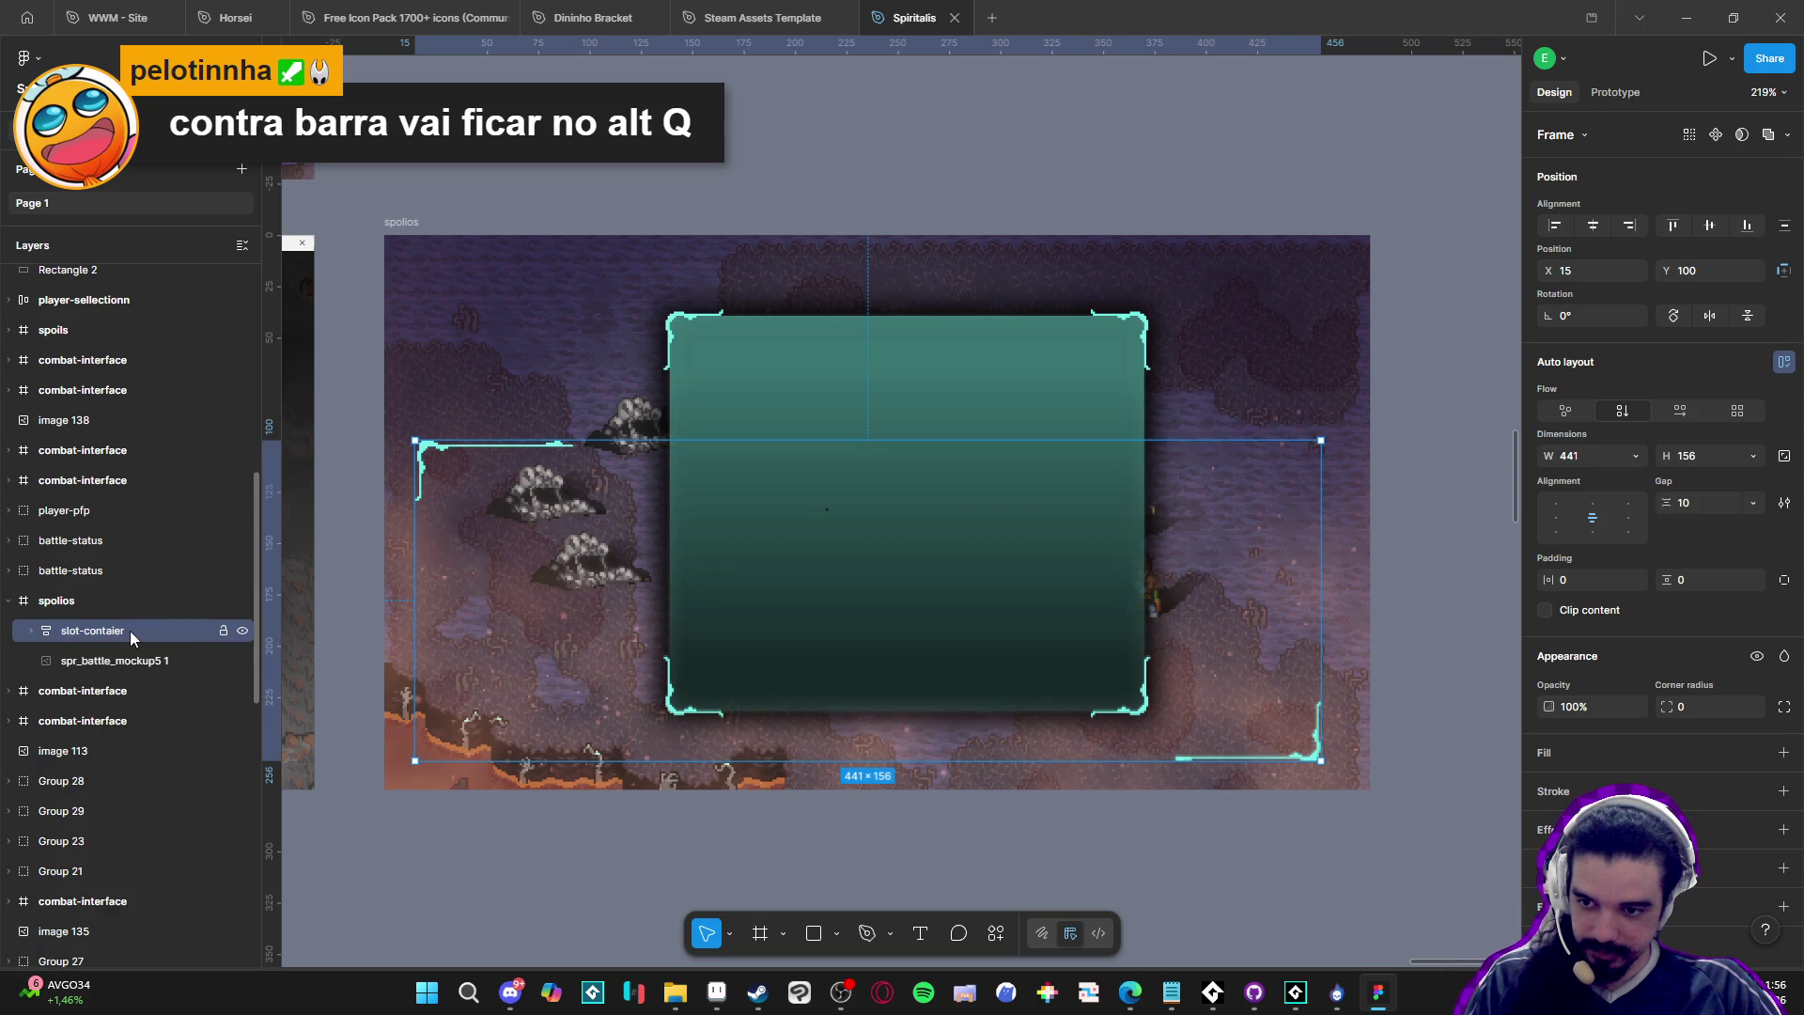
pyautogui.click(850, 455)
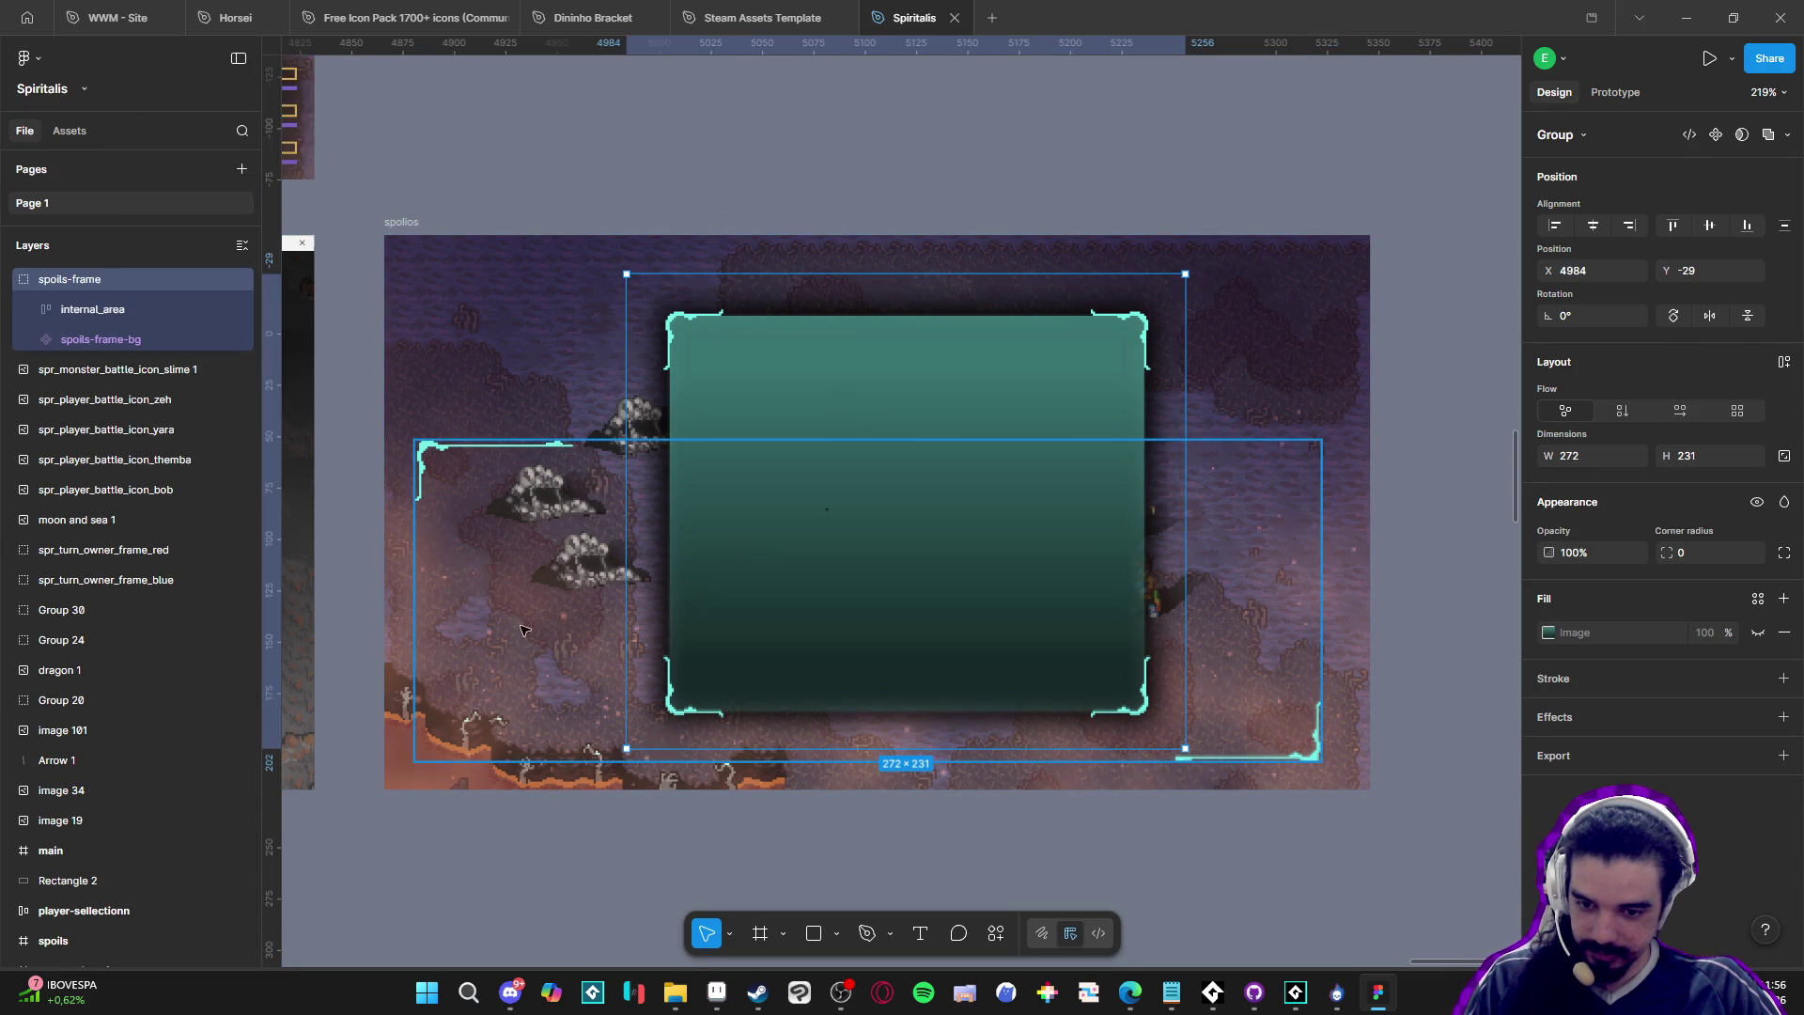
pyautogui.click(512, 537)
pyautogui.moveTo(72, 634)
pyautogui.mouseDown()
pyautogui.moveTo(92, 477)
pyautogui.moveTo(68, 426)
pyautogui.moveTo(90, 475)
pyautogui.moveTo(92, 342)
pyautogui.moveTo(116, 300)
pyautogui.moveTo(154, 312)
pyautogui.moveTo(137, 318)
pyautogui.mouseUp()
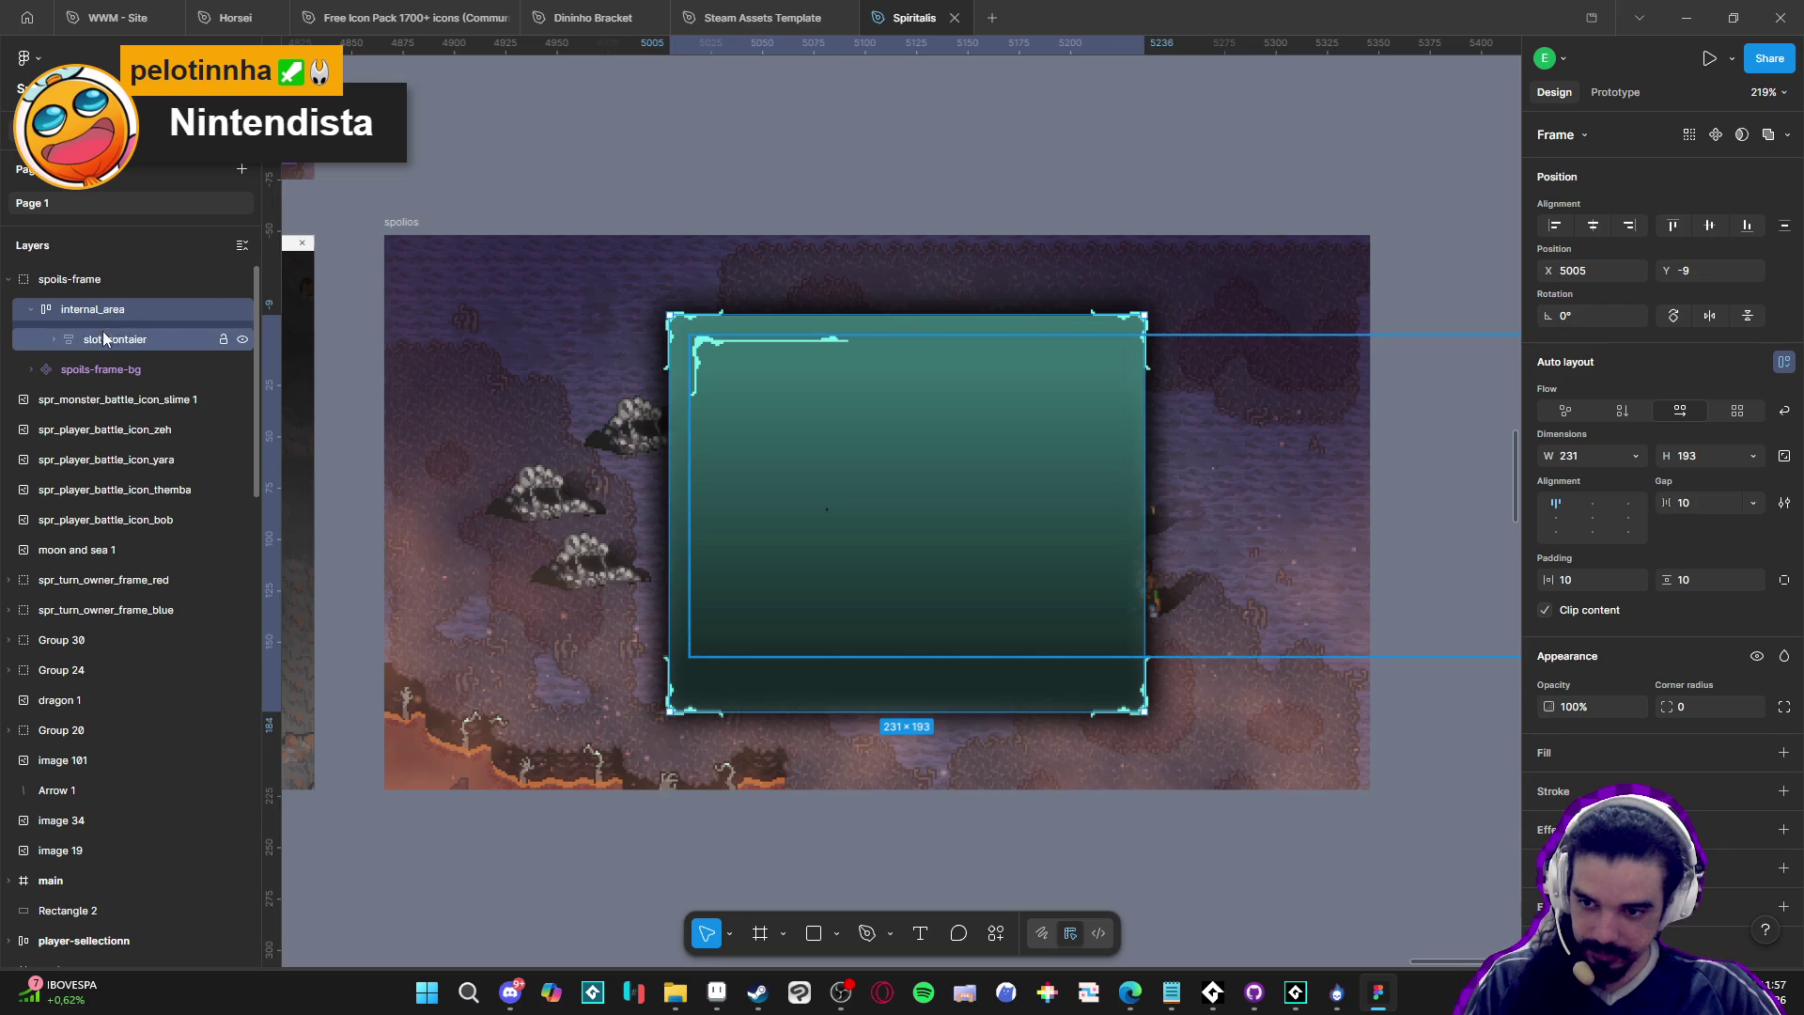
pyautogui.click(115, 311)
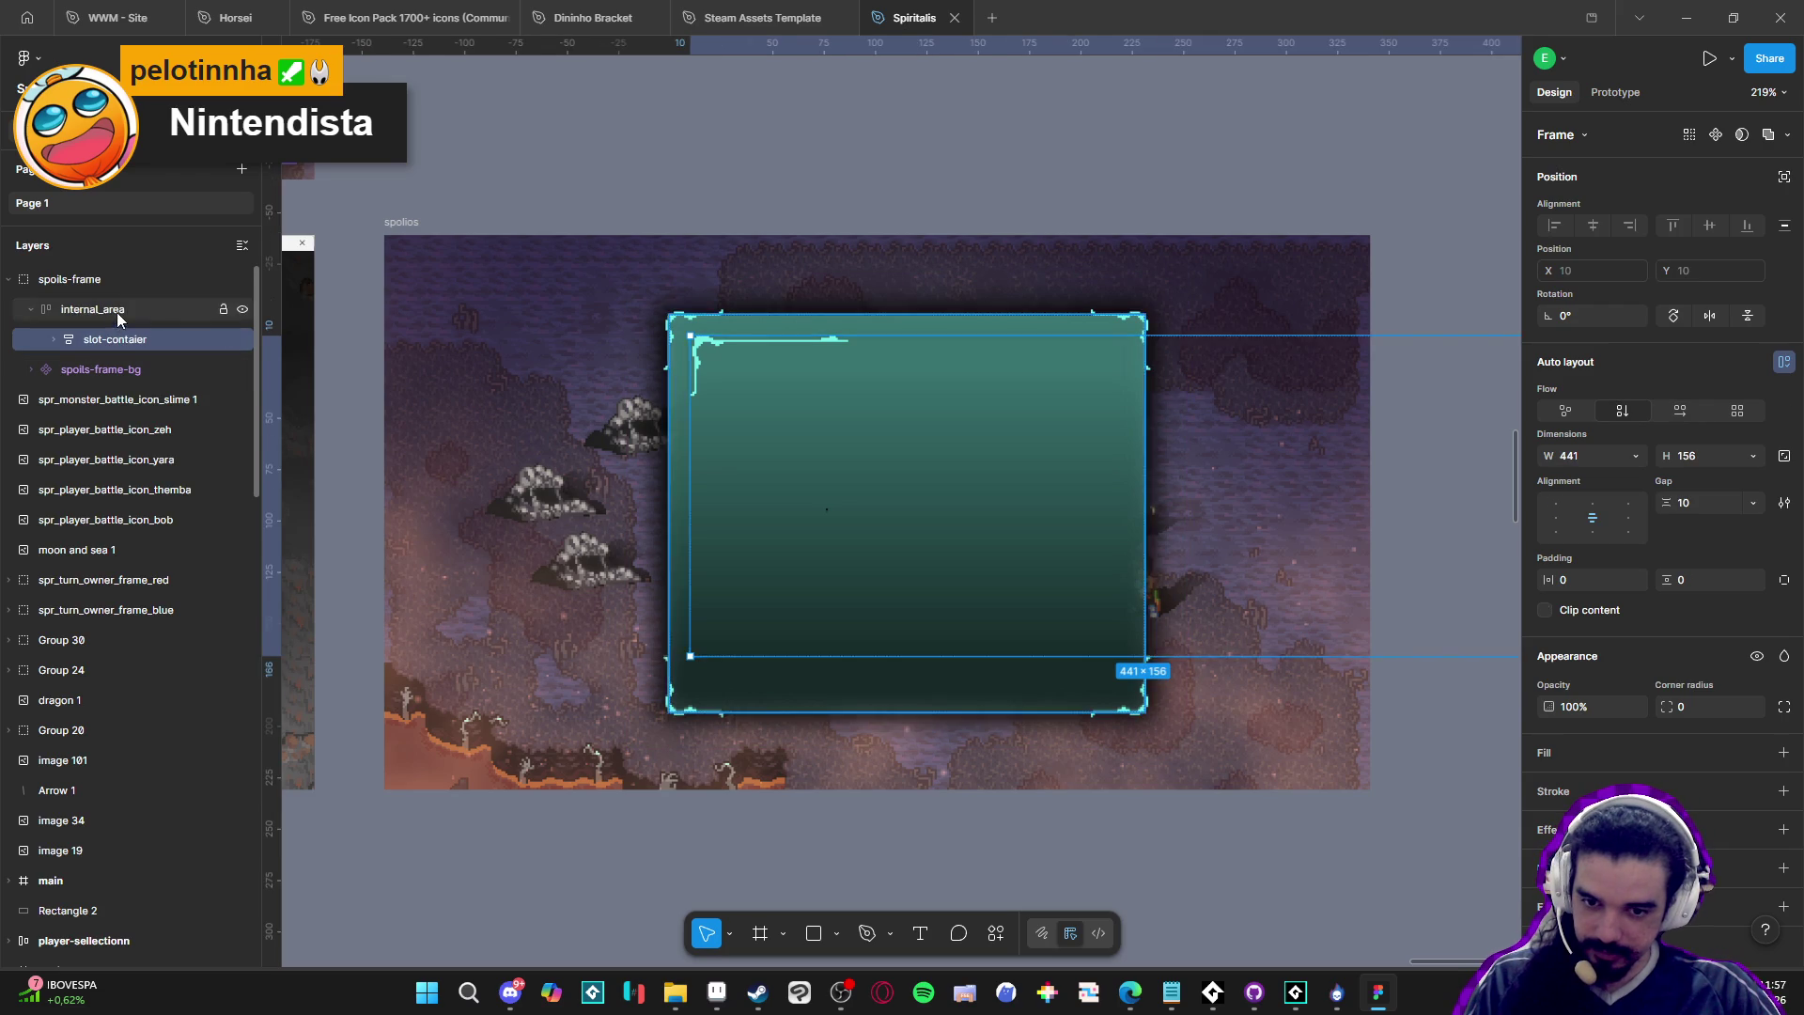
# Set slot-contaier's width to Fill container, making it 211 × 96 inside internal_area
pyautogui.click(103, 339)
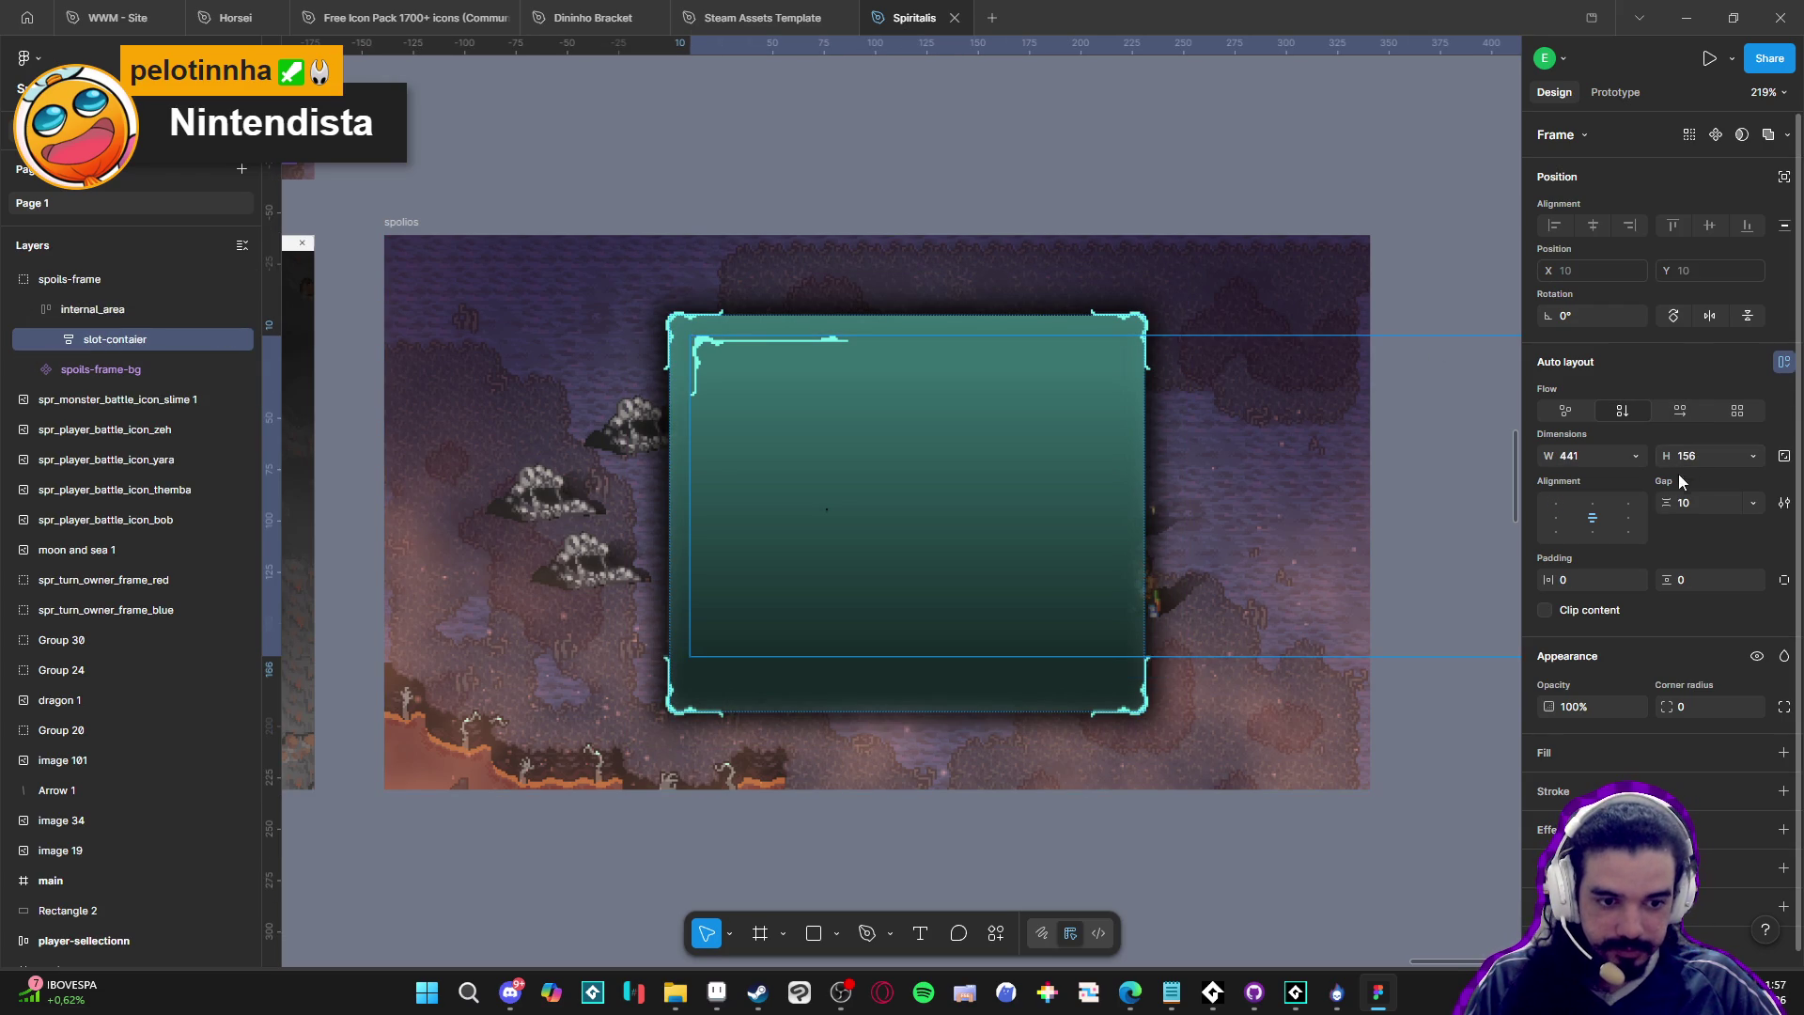
pyautogui.click(1638, 456)
pyautogui.click(1607, 498)
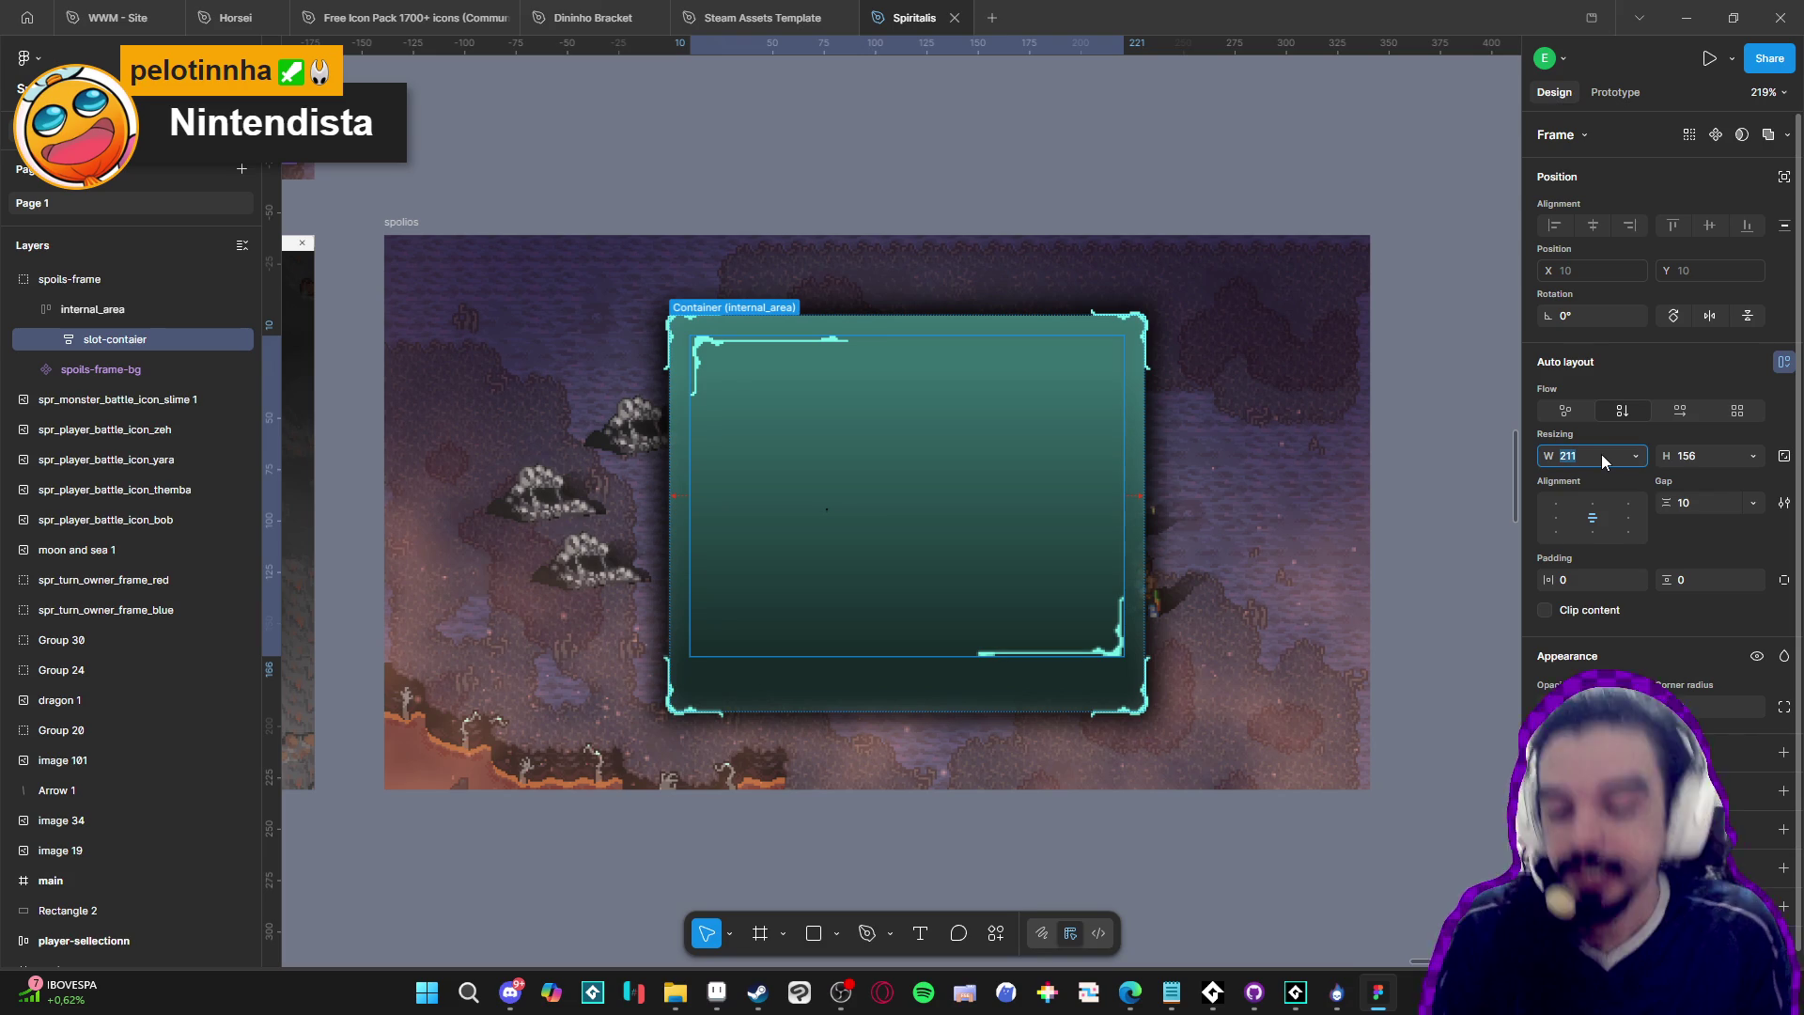
pyautogui.press('Return')
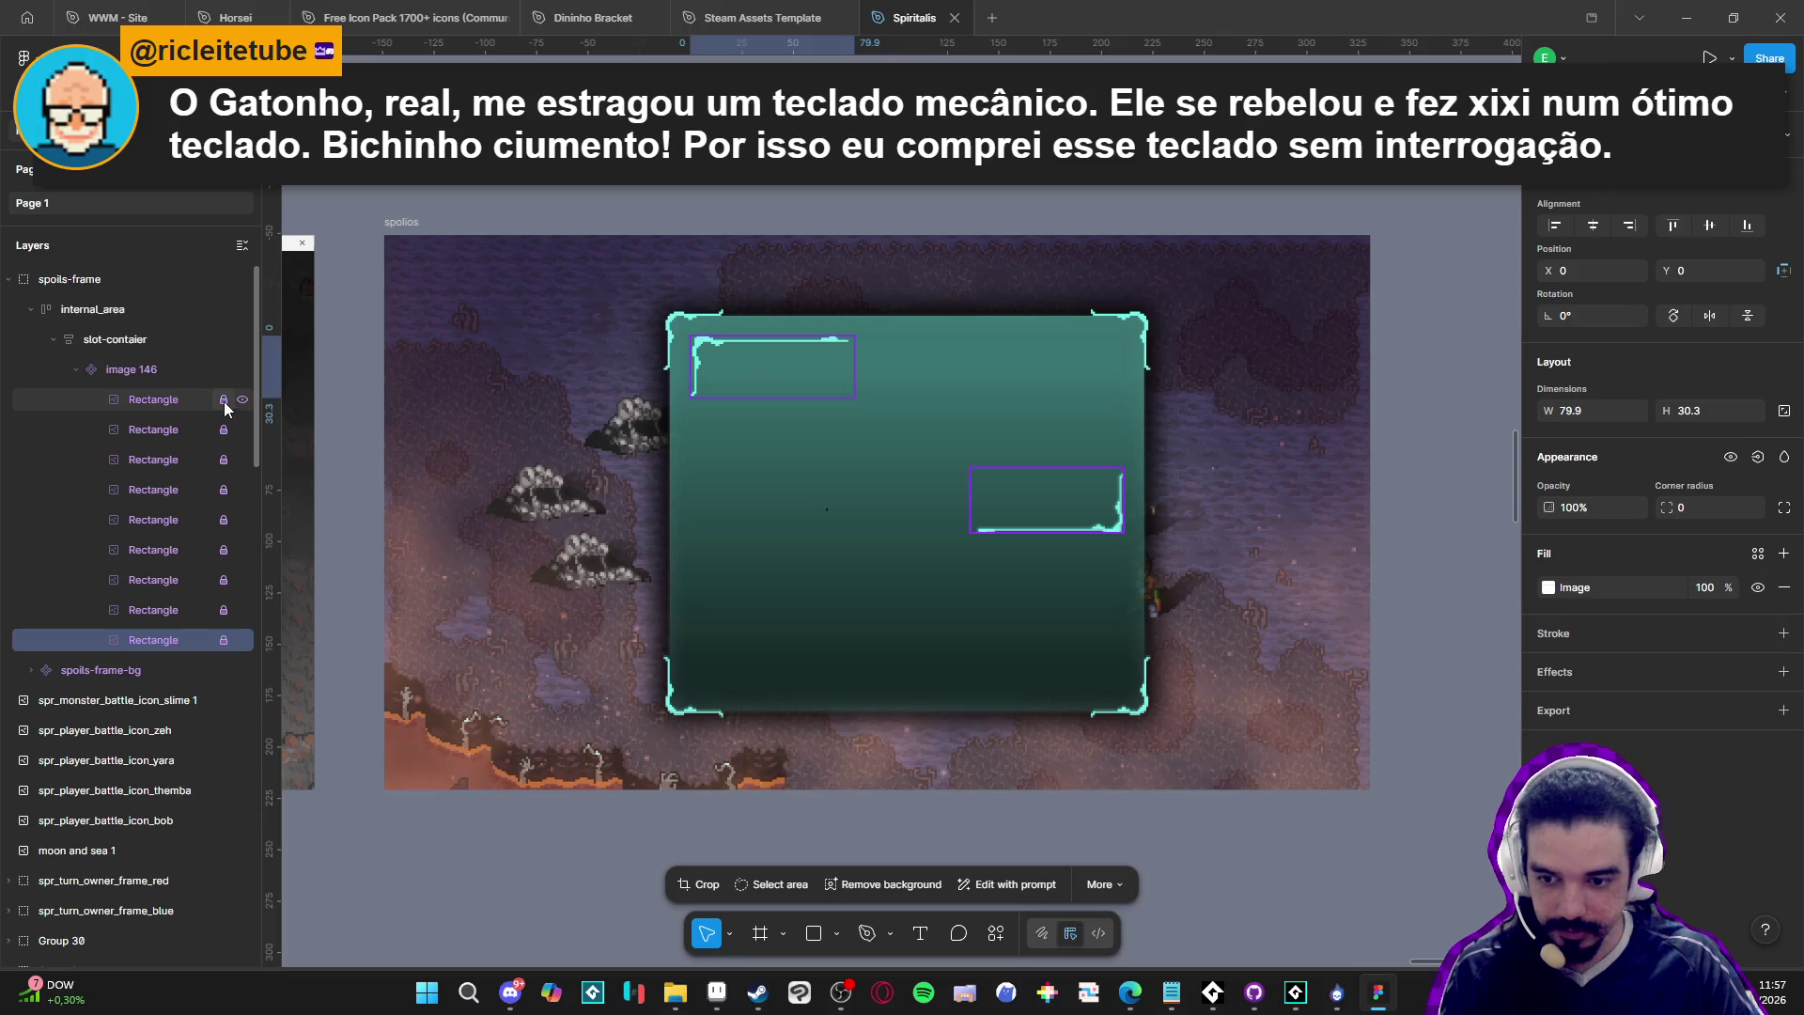
pyautogui.click(72, 368)
pyautogui.click(92, 309)
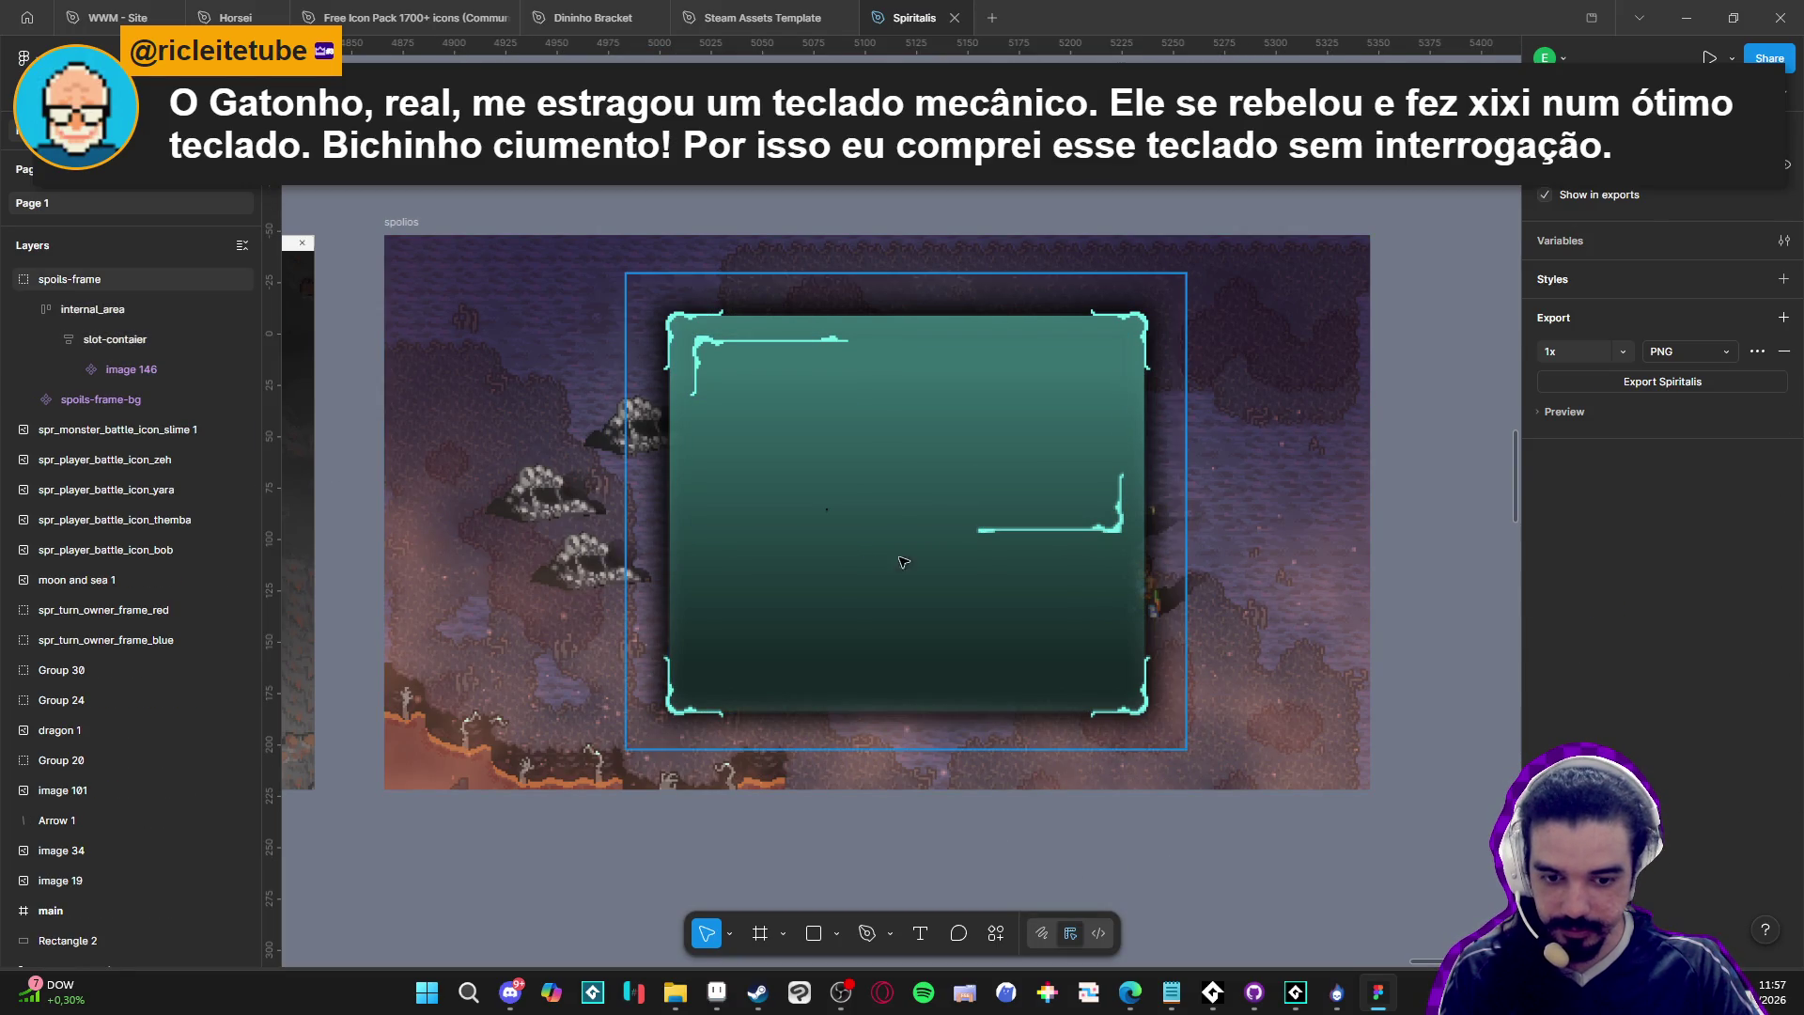
pyautogui.click(874, 509)
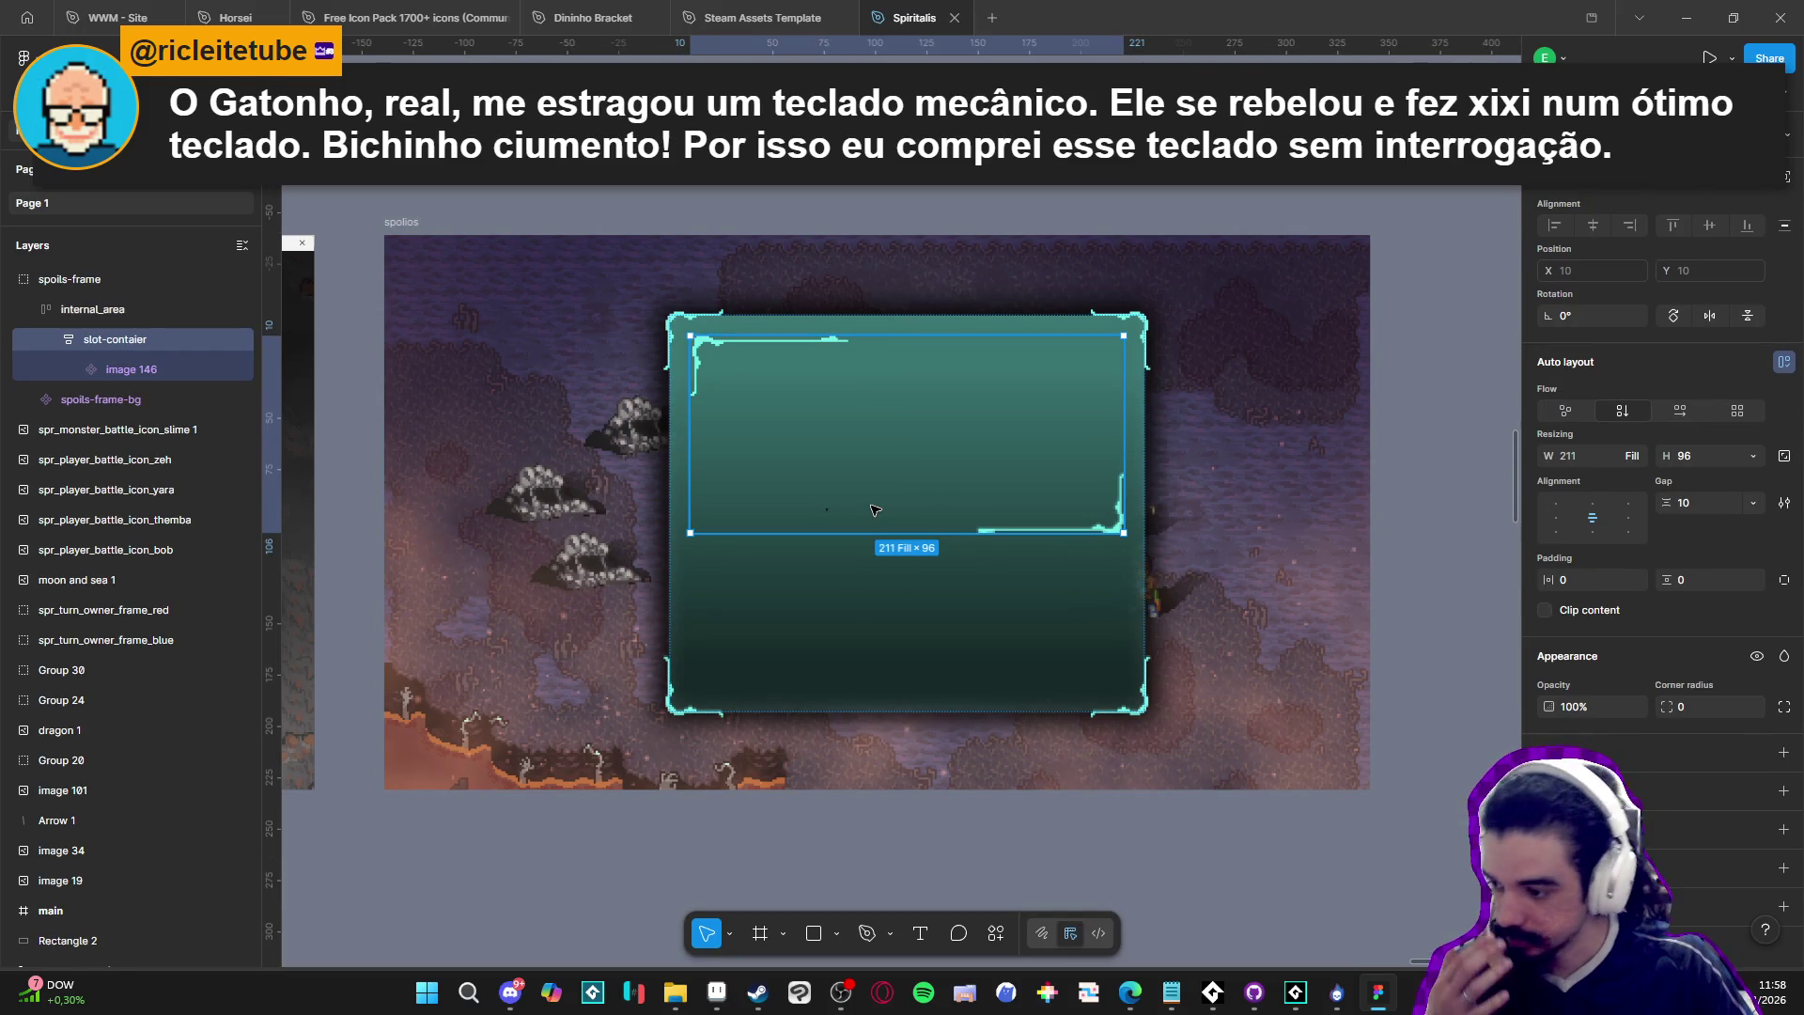